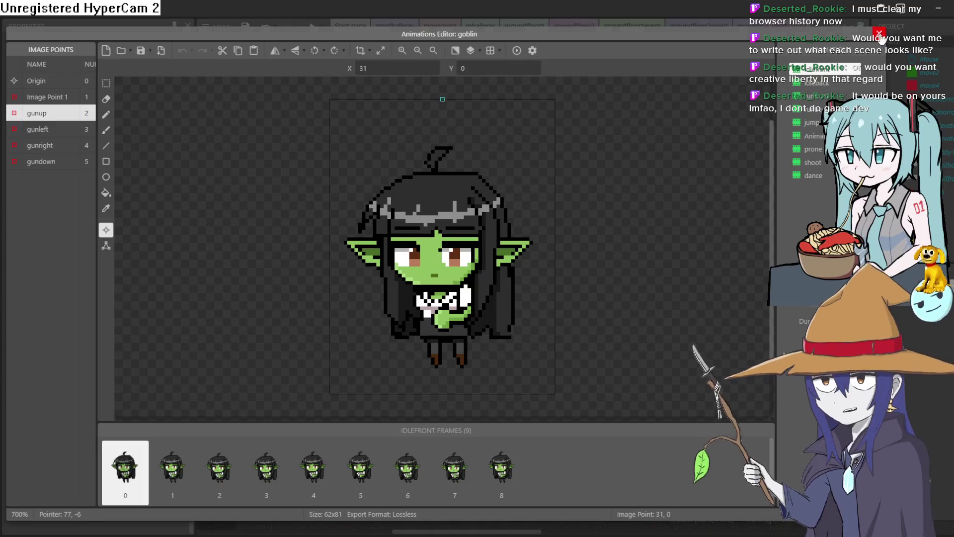
# Step: Change the W event's gun Set position action to image point 2 and recheck it
pyautogui.click(447, 29)
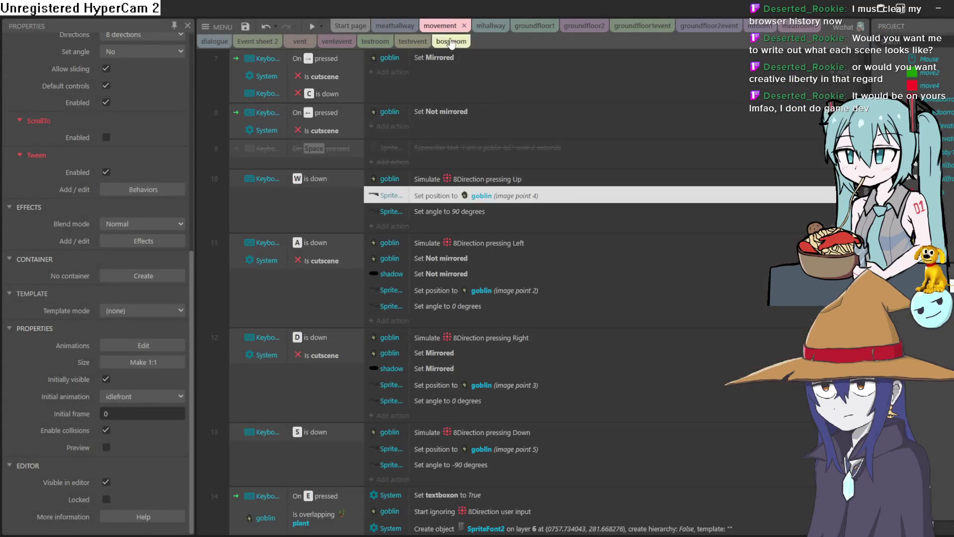
pyautogui.doubleClick(510, 196)
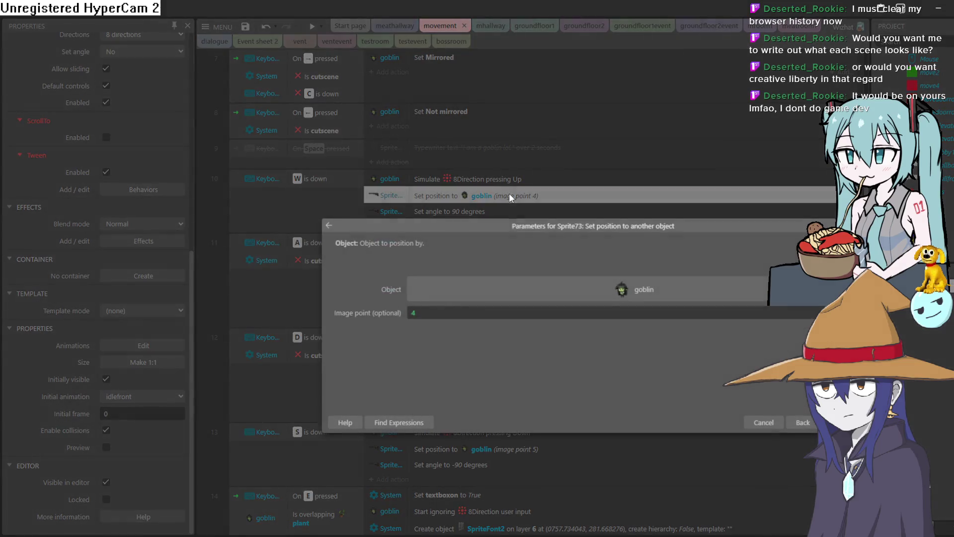
pyautogui.doubleClick(407, 312)
pyautogui.write('2')
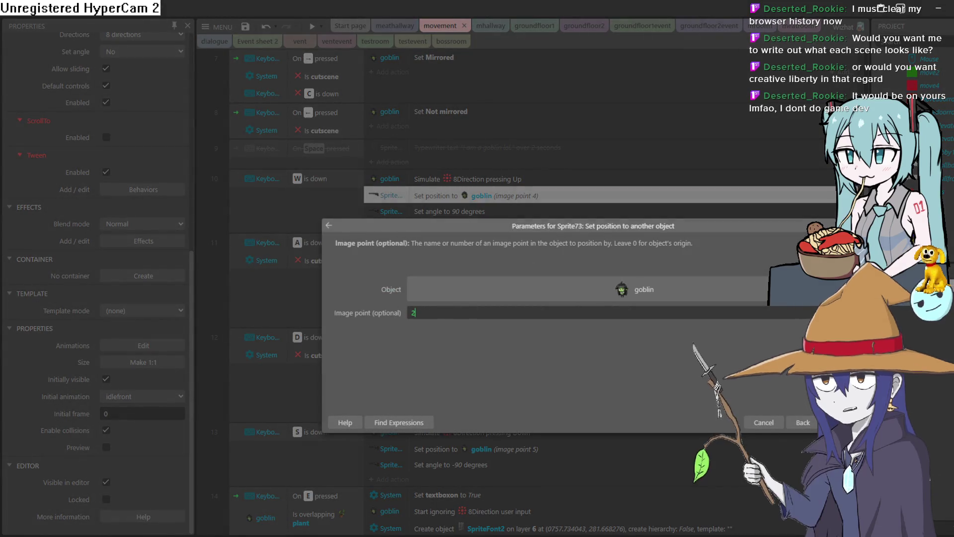
pyautogui.press('Return')
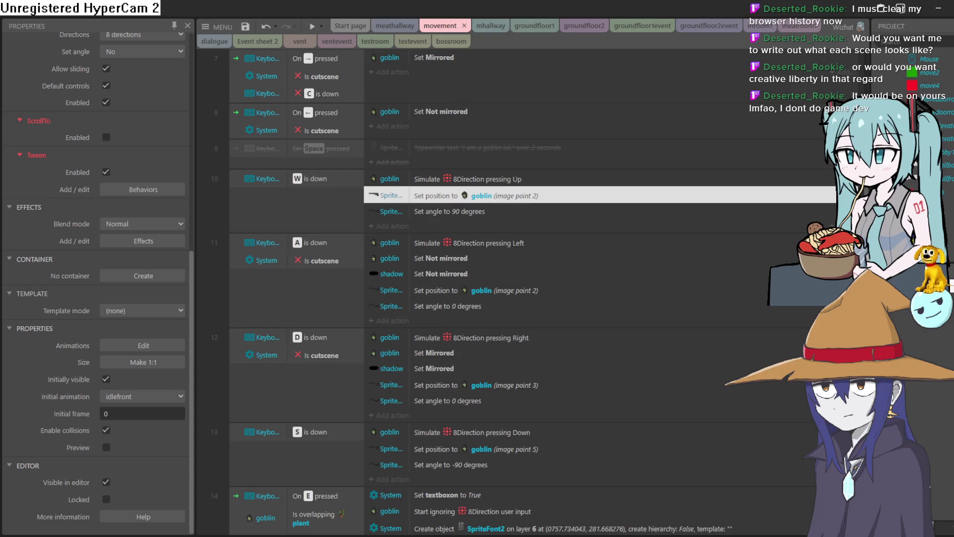
pyautogui.doubleClick(493, 197)
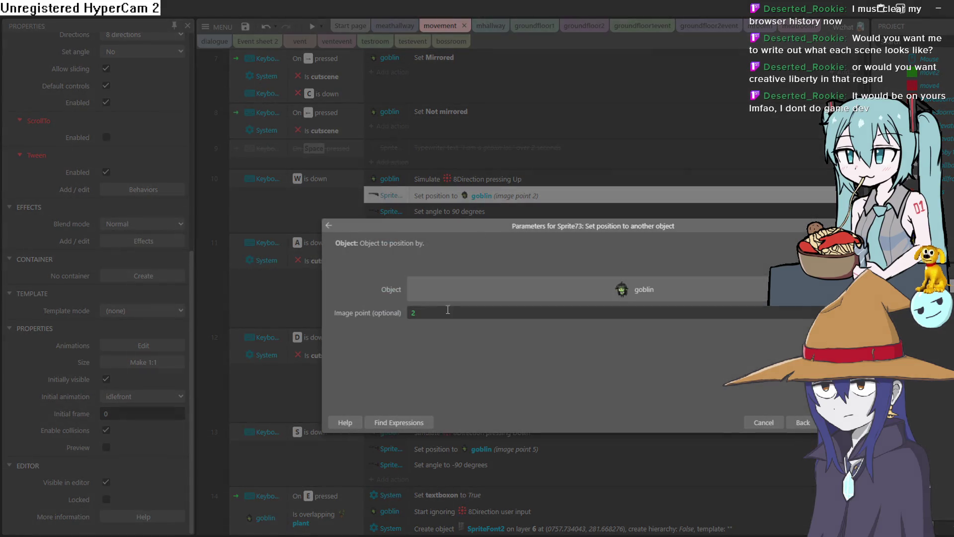
pyautogui.press('Return')
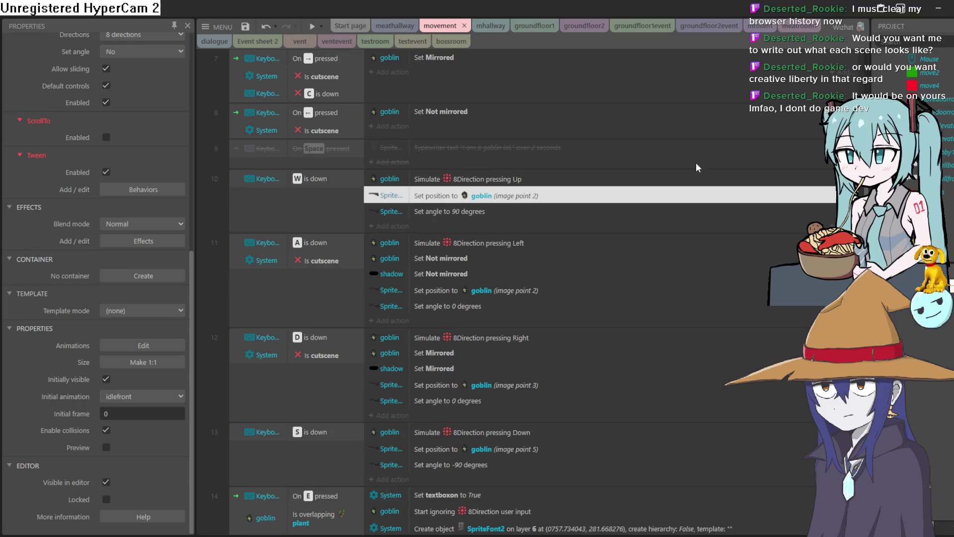
# Step: Inspect the goblin's gunleft image point in the bossroom layout's animation editor
pyautogui.click(462, 293)
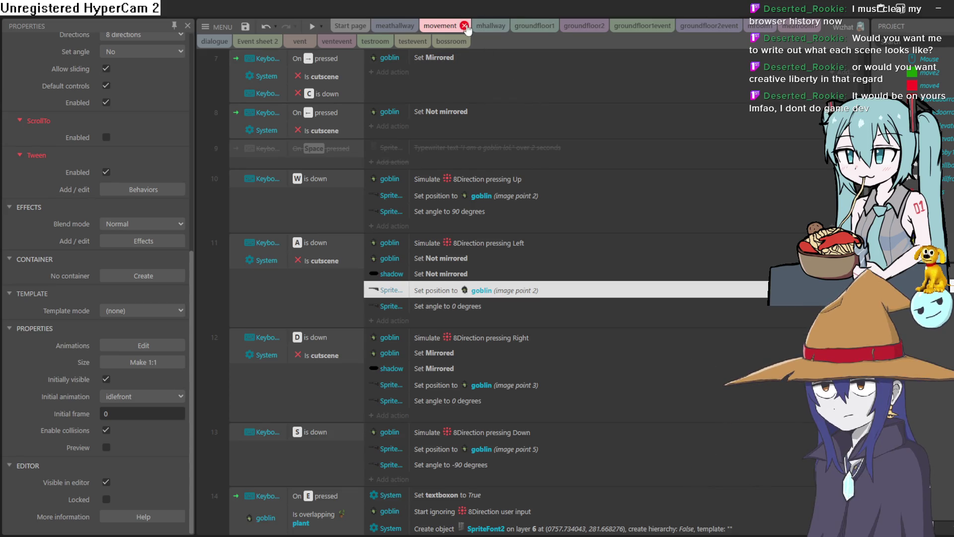
pyautogui.click(451, 42)
pyautogui.doubleClick(530, 455)
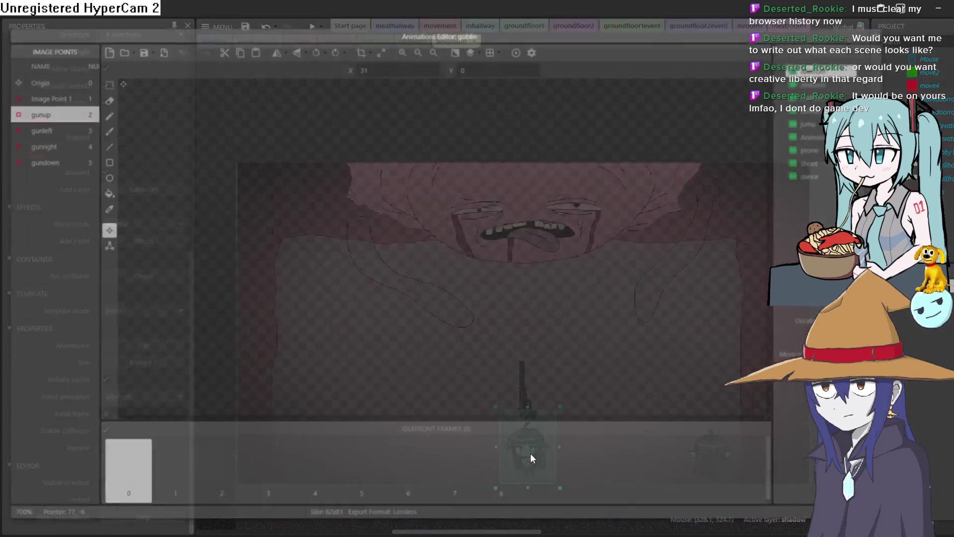
pyautogui.click(53, 132)
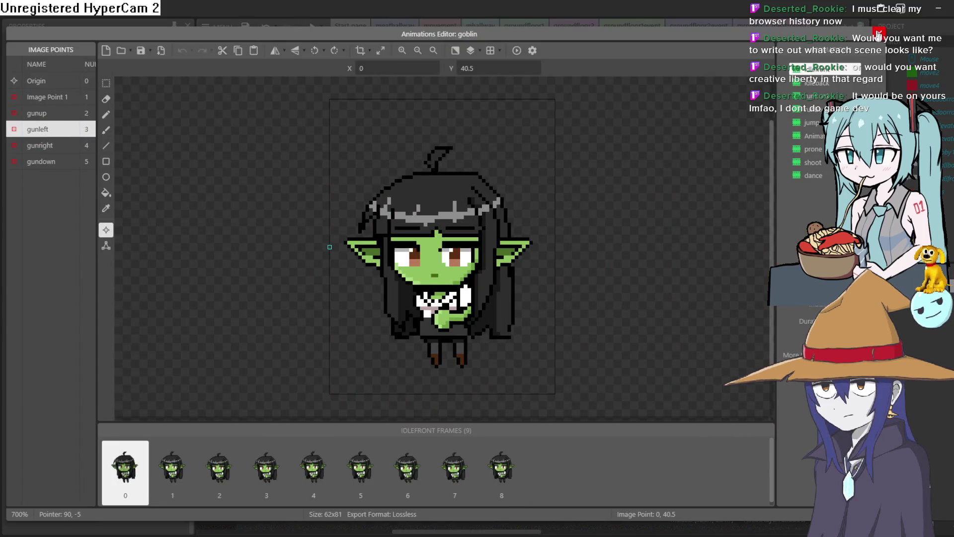
pyautogui.click(879, 34)
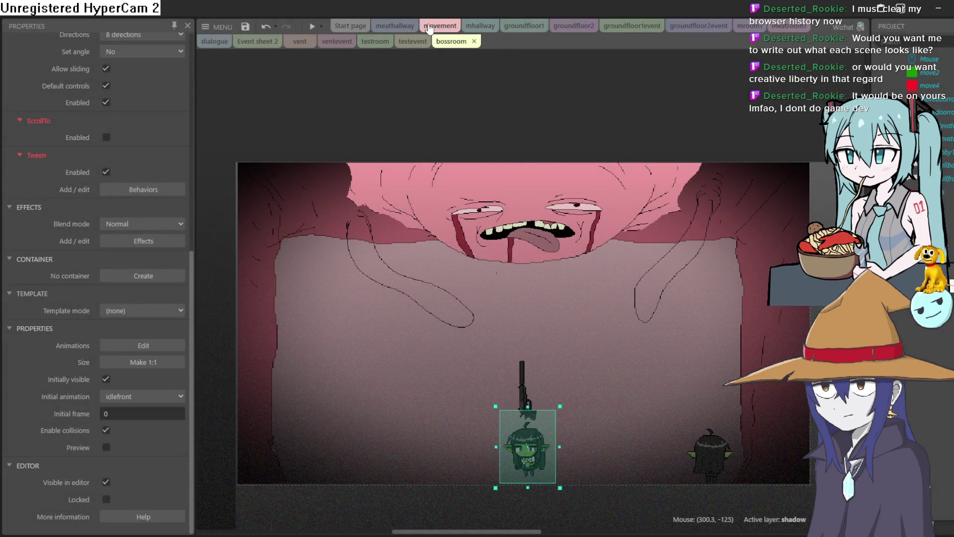
# Step: Set the A (left) event's gun Set position action to image point 3
pyautogui.click(429, 27)
pyautogui.doubleClick(491, 288)
pyautogui.doubleClick(469, 313)
pyautogui.write('a')
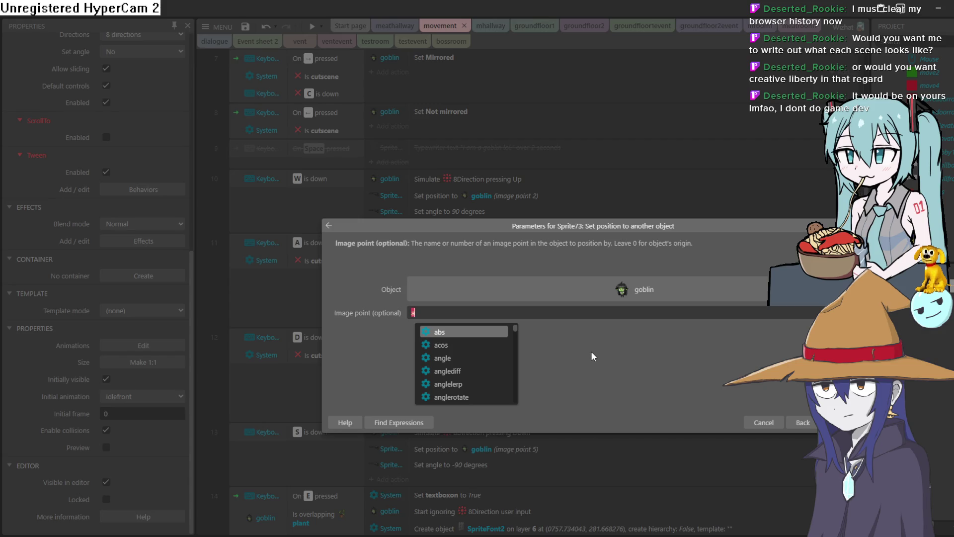
pyautogui.press('BackSpace')
pyautogui.press('BackSpace')
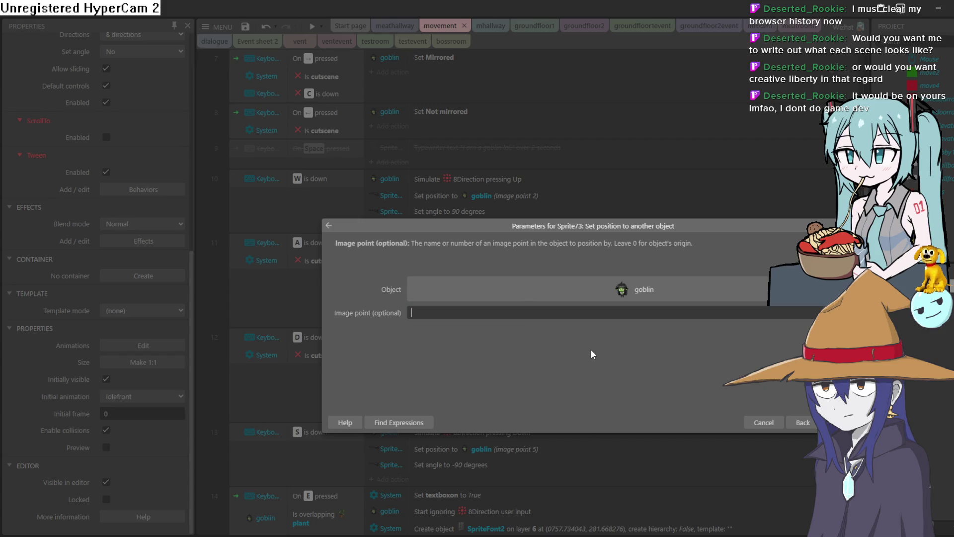
pyautogui.write('3')
pyautogui.press('Return')
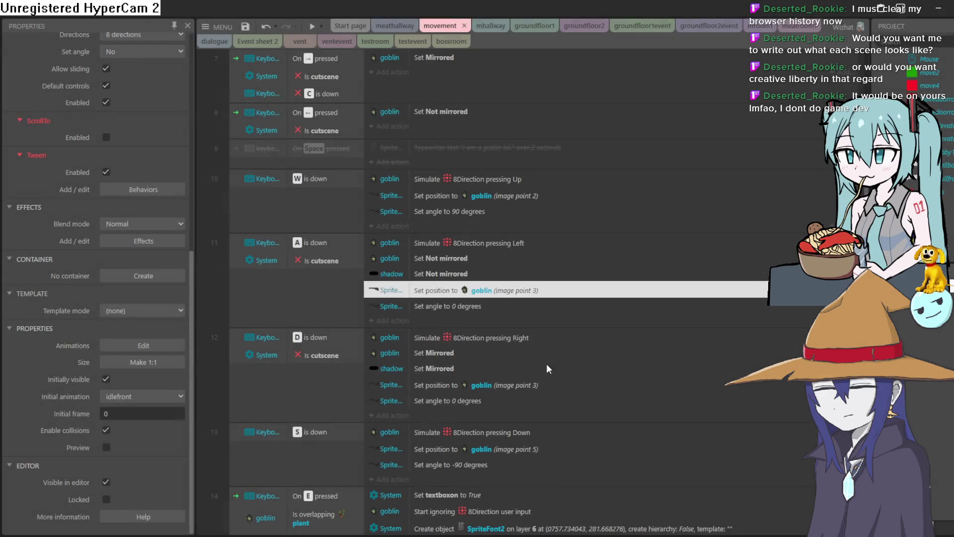
# Step: Set the D (right) event's gun to image point 4, check the down action, and preview
pyautogui.doubleClick(473, 385)
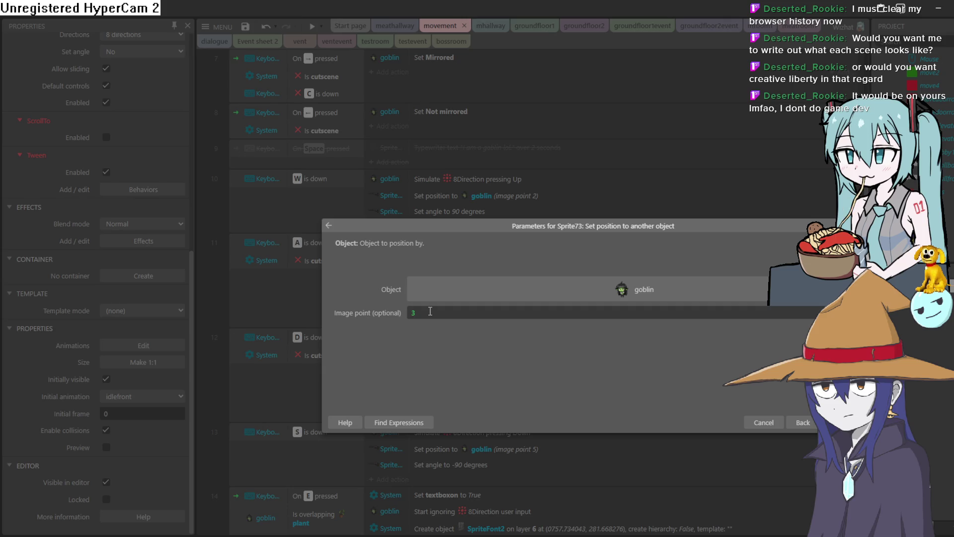
pyautogui.doubleClick(412, 312)
pyautogui.write('5')
pyautogui.press('Return')
pyautogui.doubleClick(542, 449)
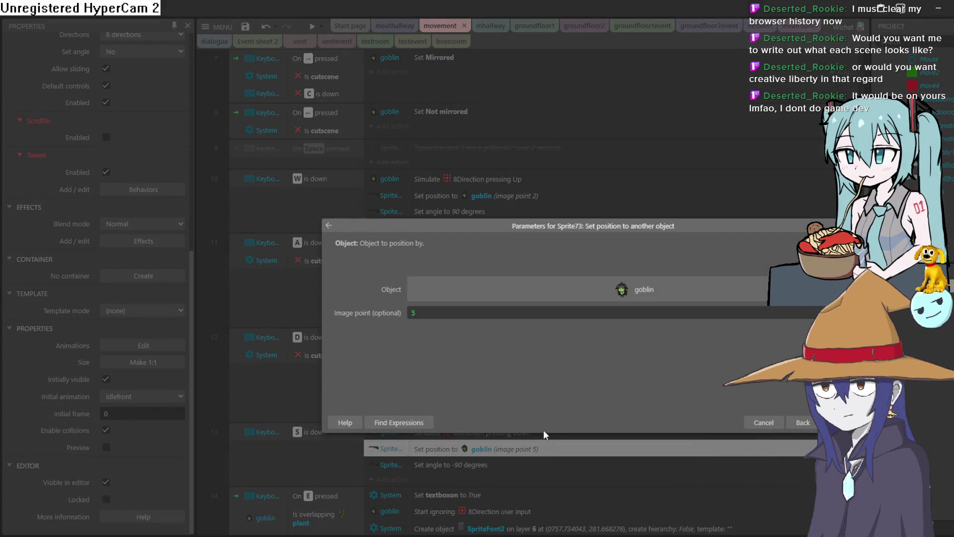
pyautogui.press('Return')
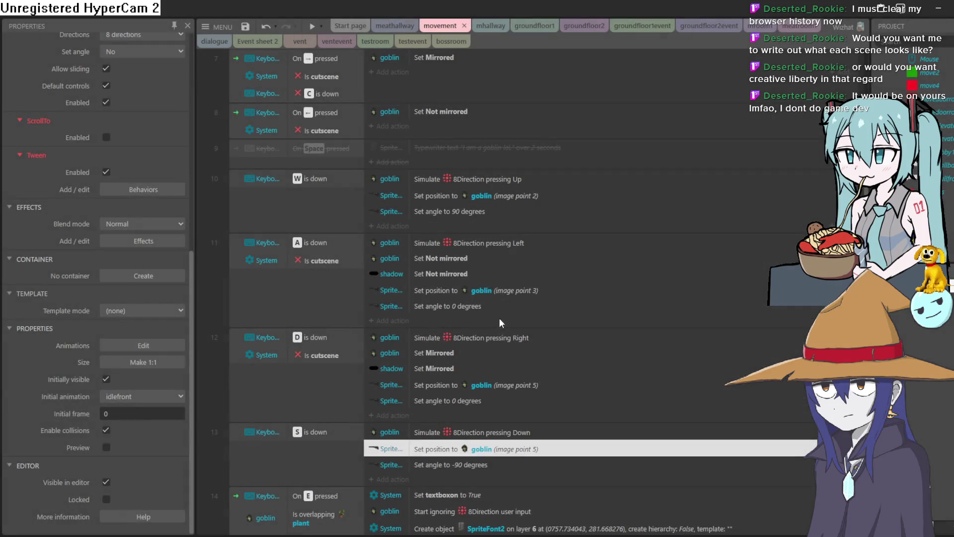
pyautogui.doubleClick(494, 383)
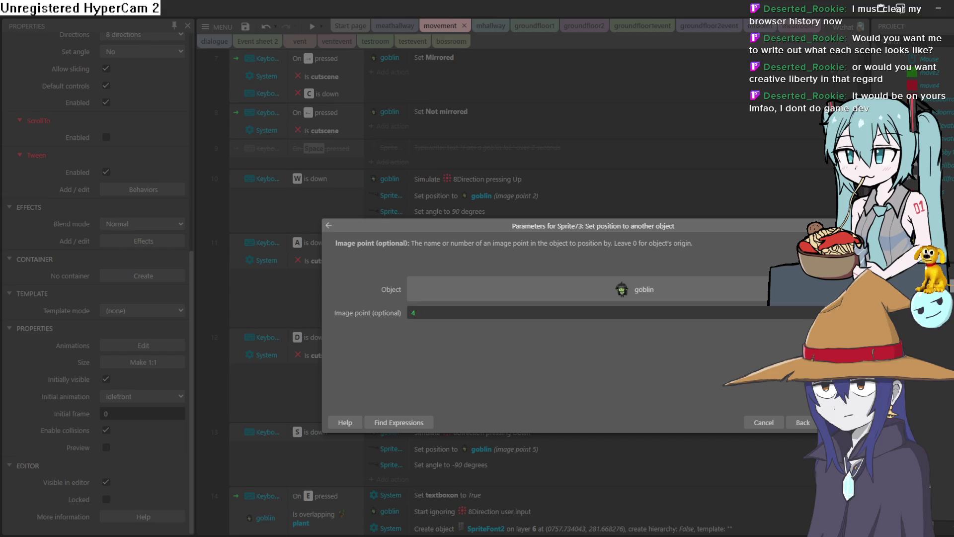
pyautogui.press('Return')
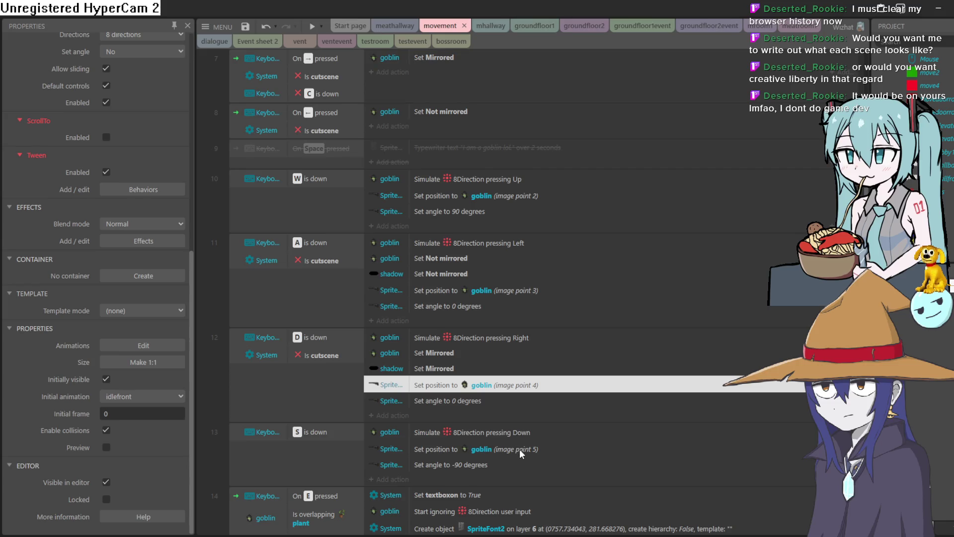
pyautogui.doubleClick(520, 449)
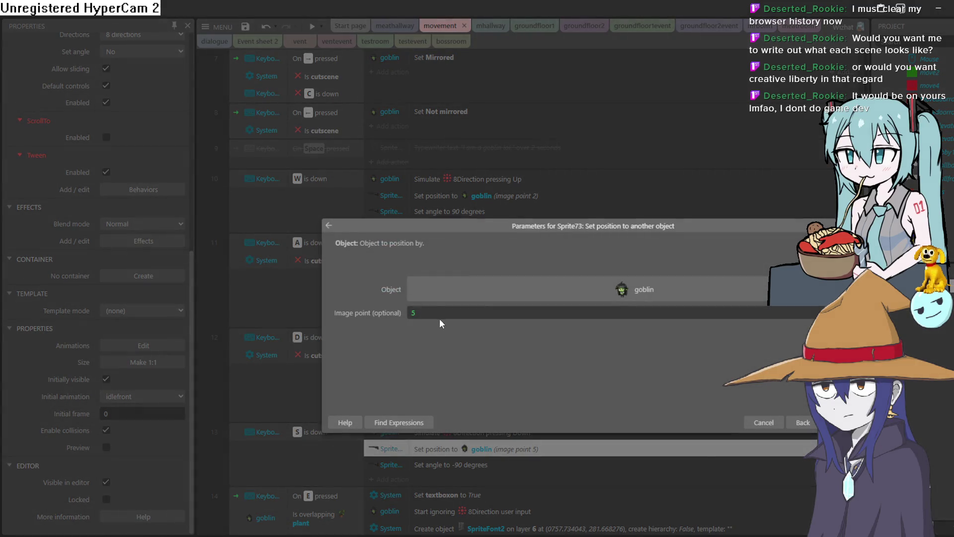
pyautogui.press('Return')
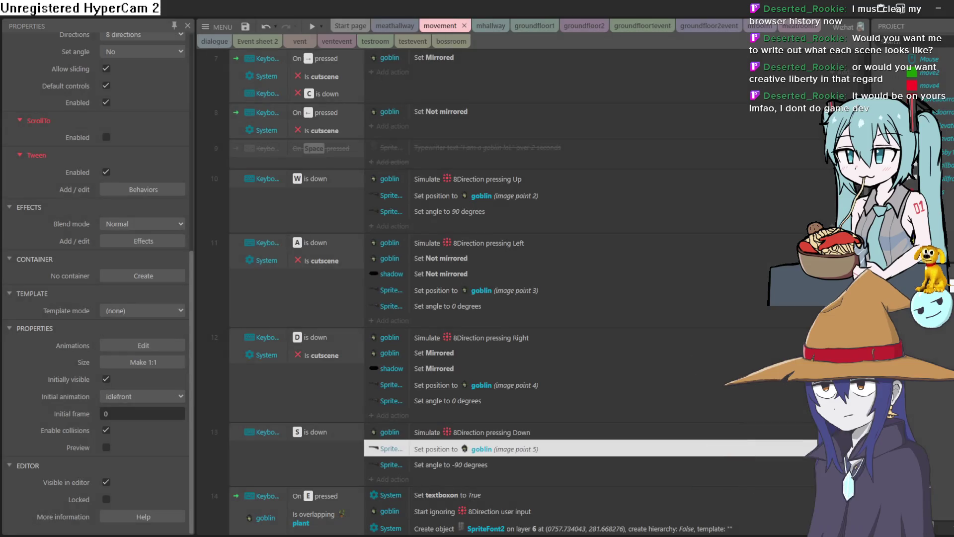
pyautogui.press('F5')
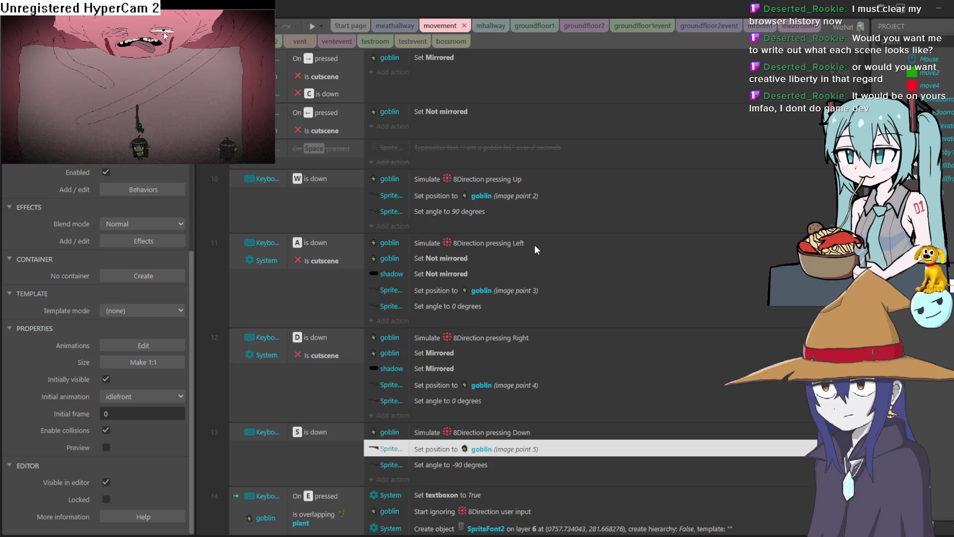
# Step: Walk the goblin up, down, left, right and diagonally with WASD, watching the gun, then exit the preview
pyautogui.press('w')
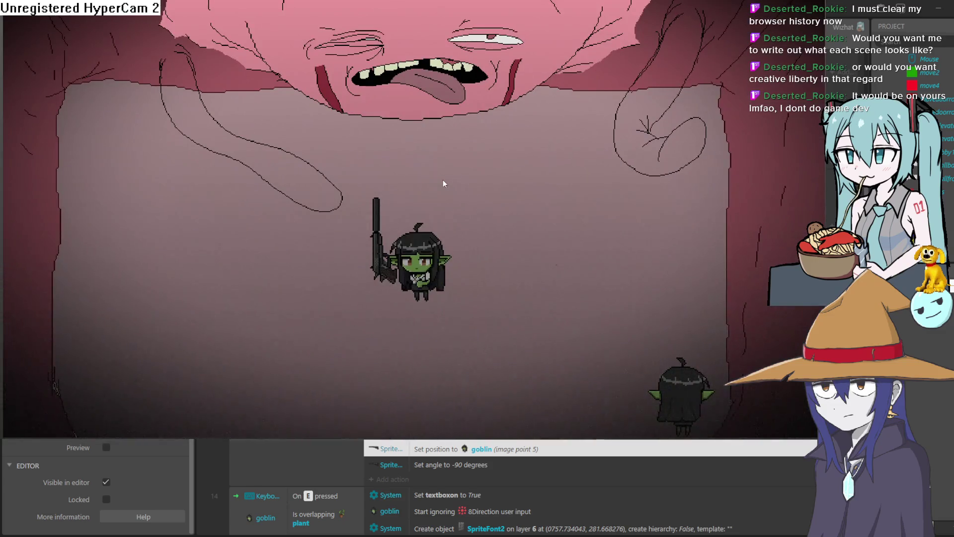
pyautogui.press('s')
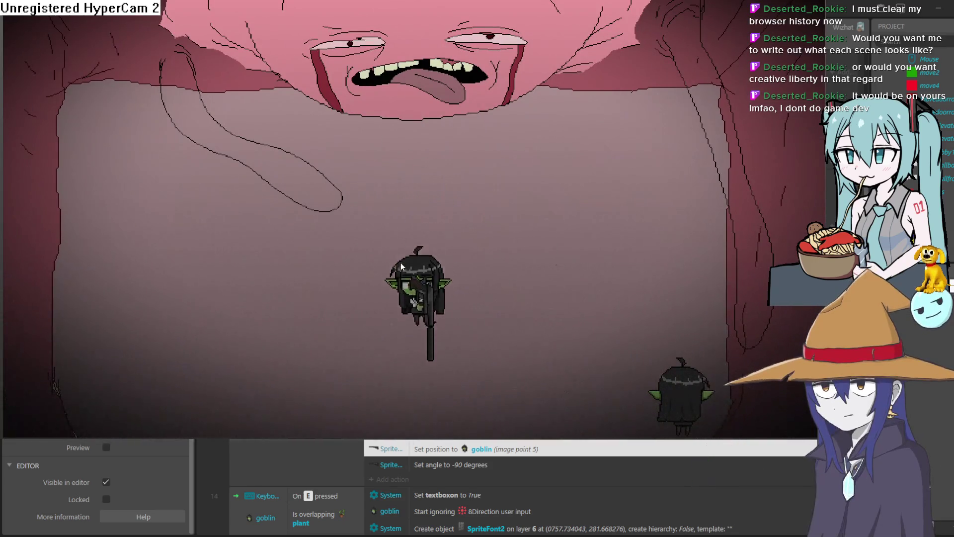
pyautogui.press('w')
pyautogui.press('d')
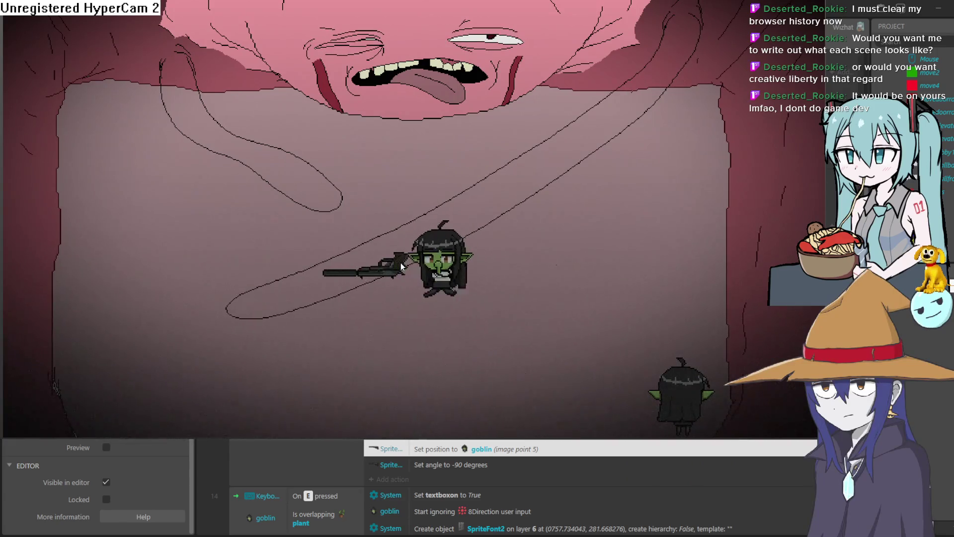
pyautogui.press('a')
pyautogui.press('w')
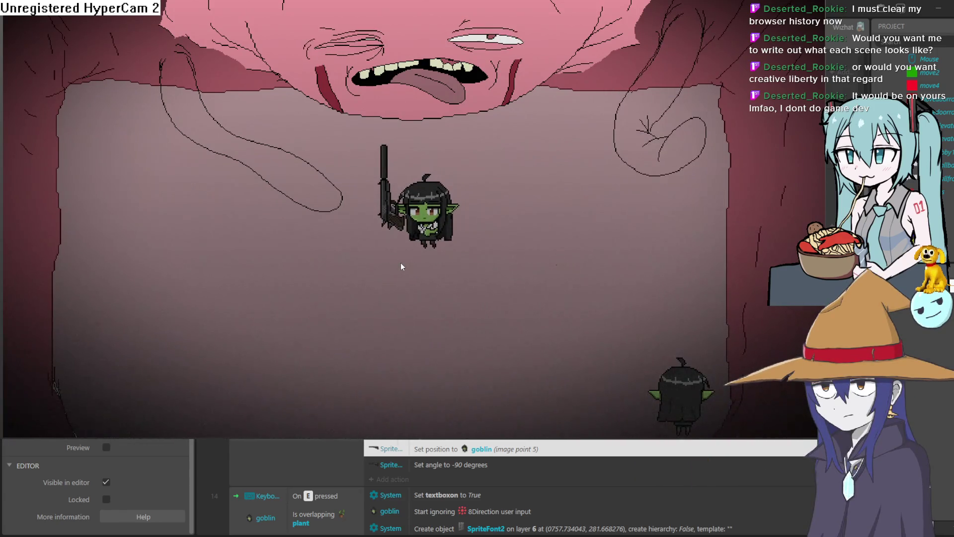
pyautogui.press('a')
pyautogui.press('s')
pyautogui.press('d')
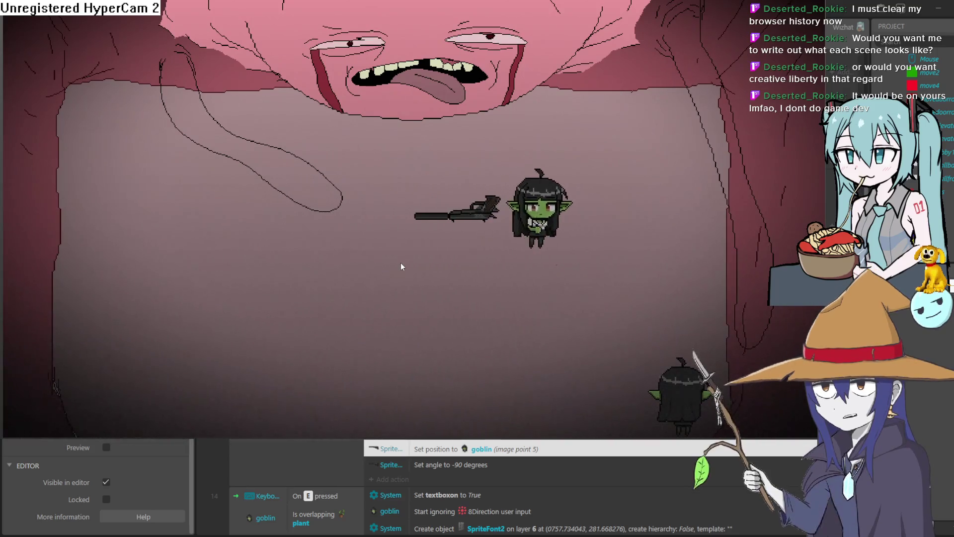
pyautogui.press('a')
pyautogui.press('d')
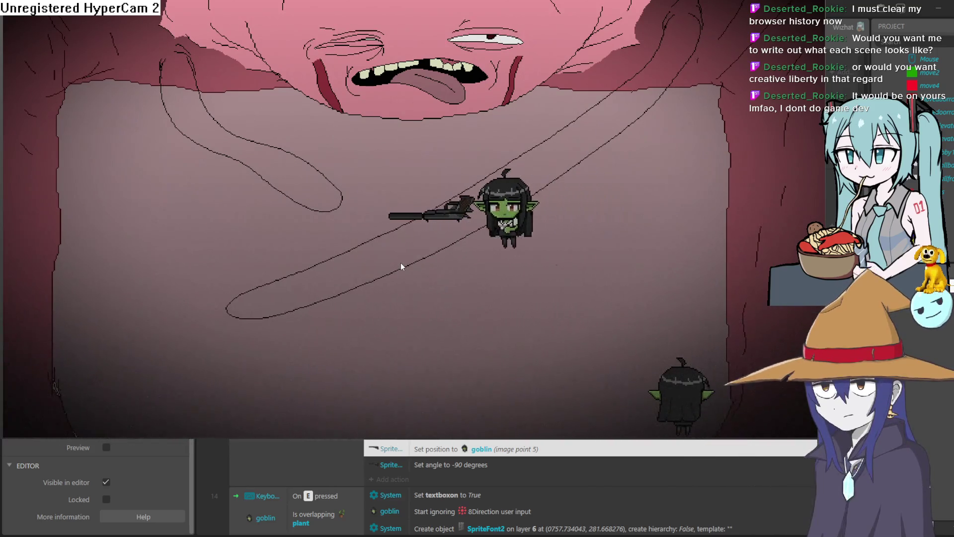
pyautogui.press('a')
pyautogui.press('d')
pyautogui.press('s')
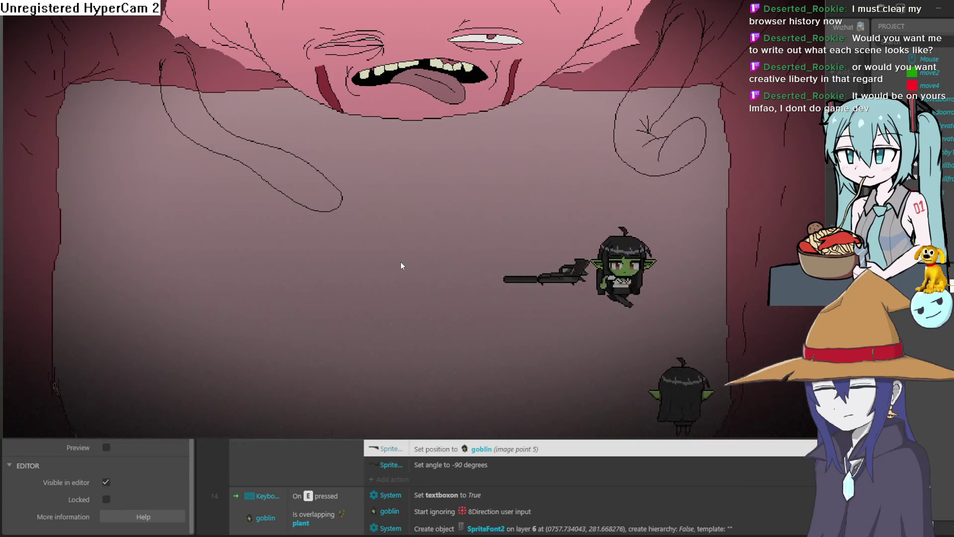
pyautogui.press('a')
pyautogui.press('s')
pyautogui.press('w')
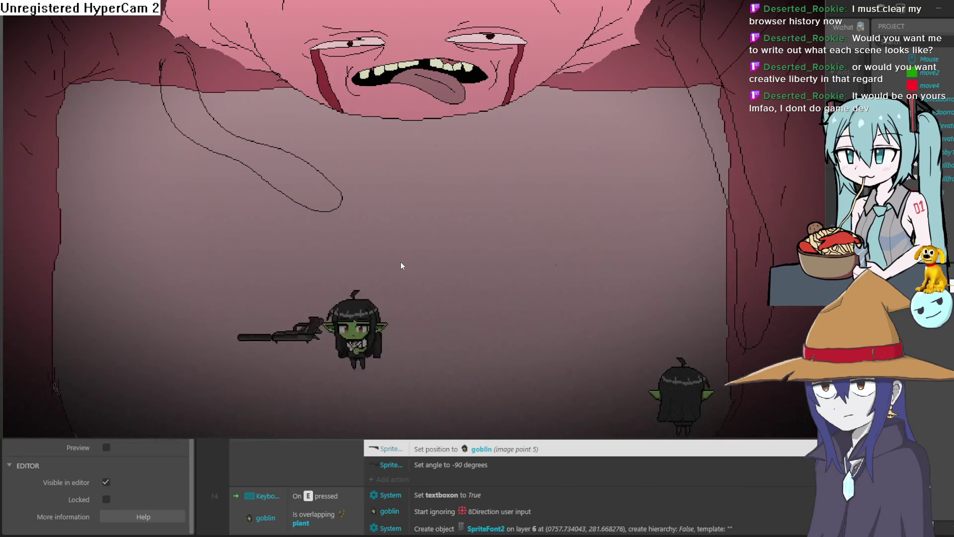
pyautogui.press('w')
pyautogui.press('d')
pyautogui.press('s')
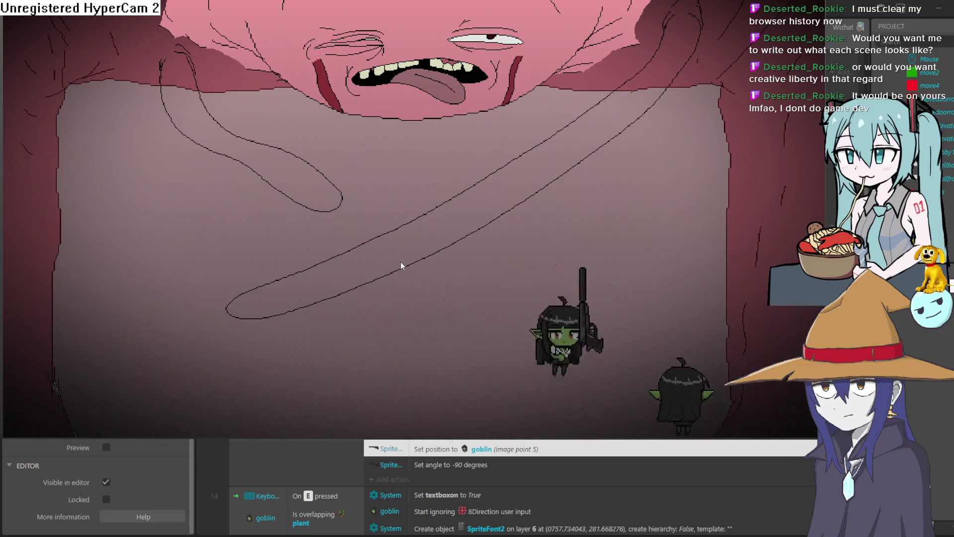
pyautogui.press('w')
pyautogui.press('a')
pyautogui.press('s')
pyautogui.press('d')
pyautogui.press('s')
pyautogui.press('w')
pyautogui.press('s')
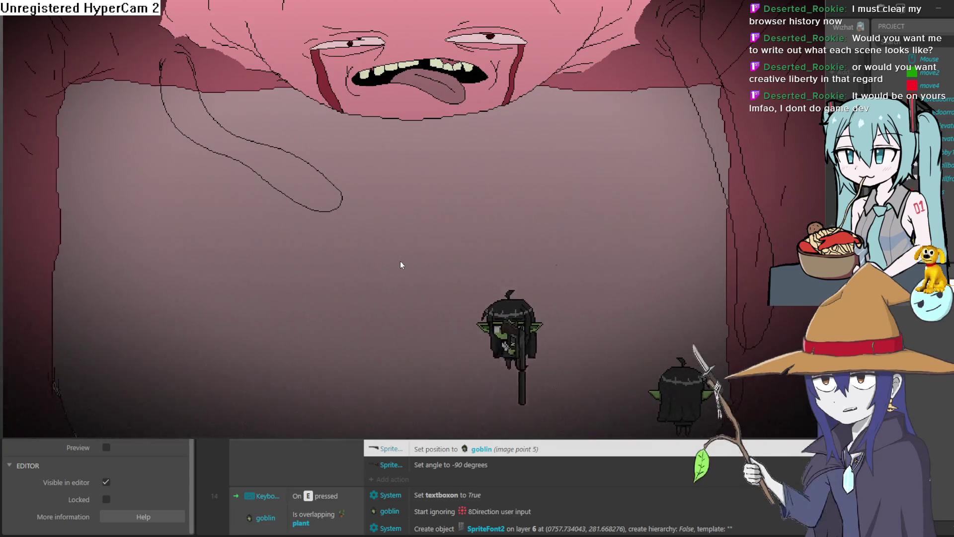
pyautogui.press('a')
pyautogui.press('w')
pyautogui.press('s')
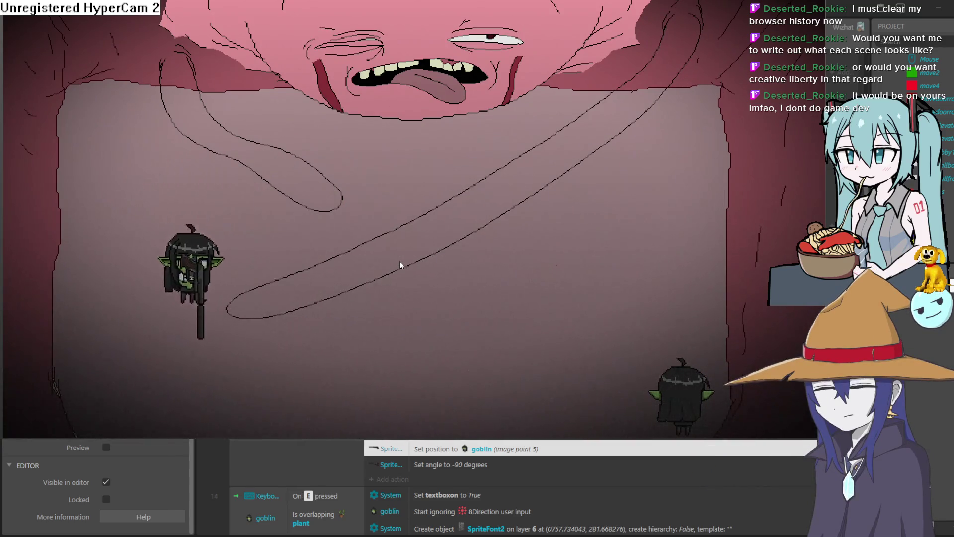
pyautogui.press('d')
pyautogui.press('w')
pyautogui.press('s')
pyautogui.press('a')
pyautogui.press('s')
pyautogui.press('w')
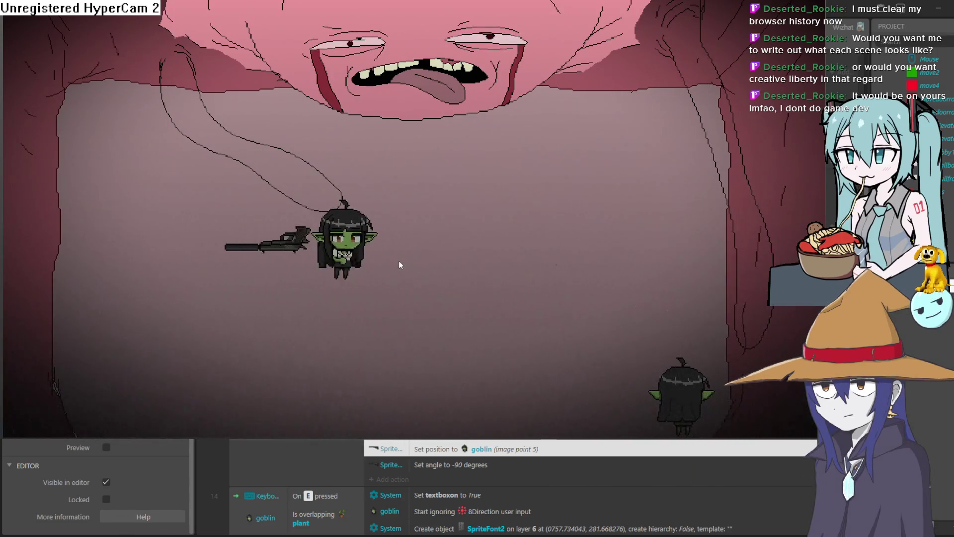
pyautogui.press('d')
pyautogui.press('w')
pyautogui.press('s')
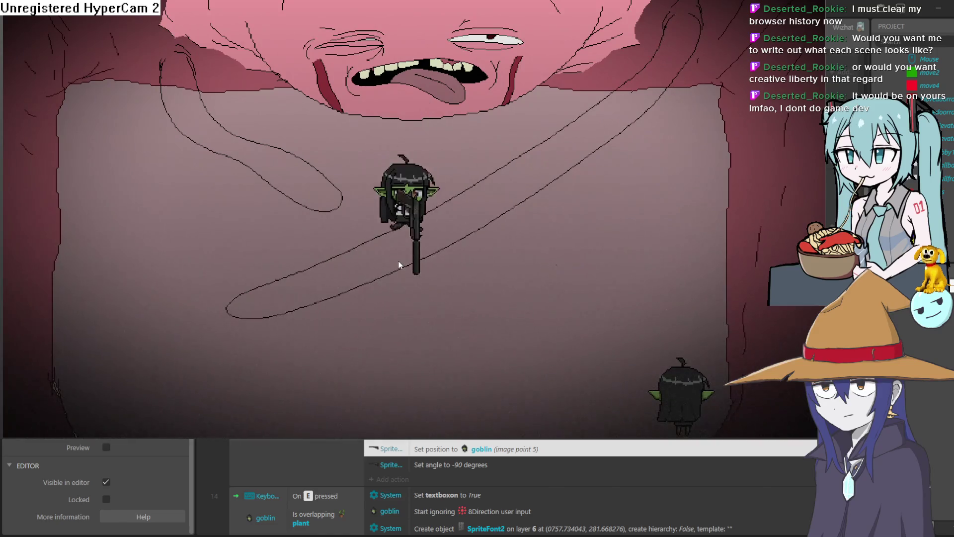
pyautogui.press('s')
pyautogui.press('w')
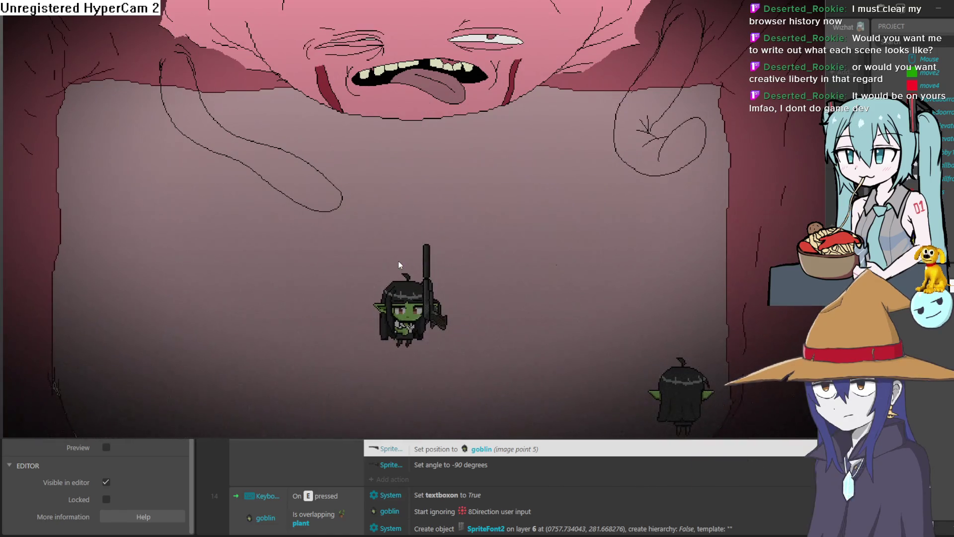
pyautogui.press('w')
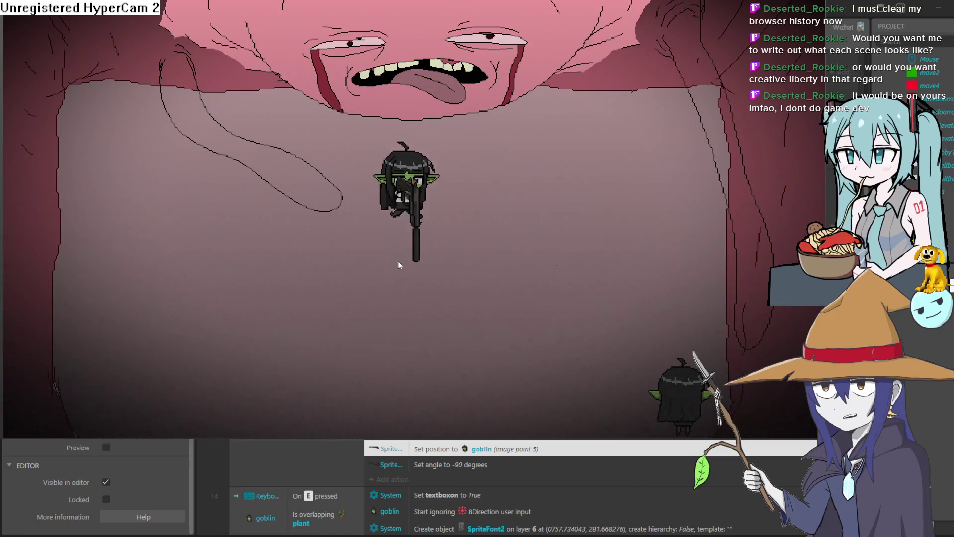
pyautogui.press('s')
pyautogui.press('w')
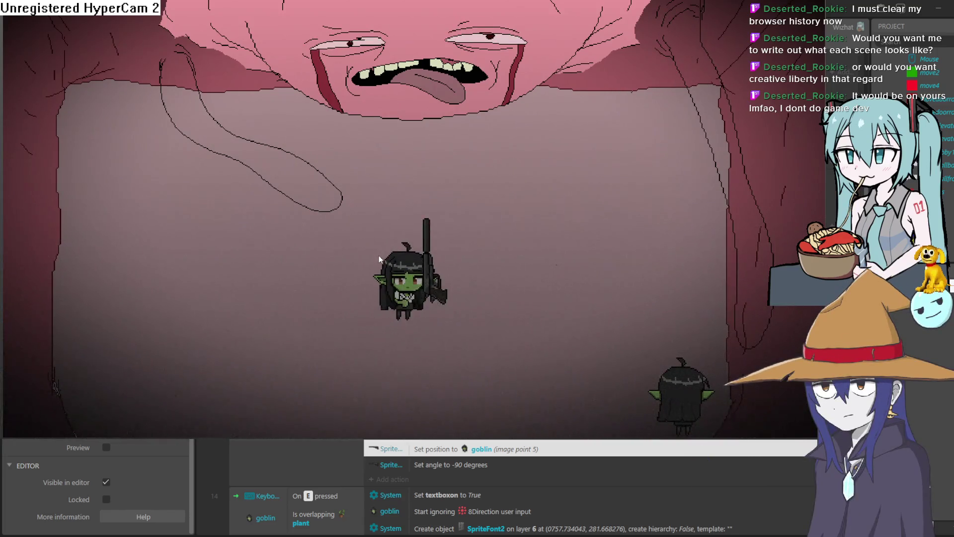
pyautogui.press('Escape')
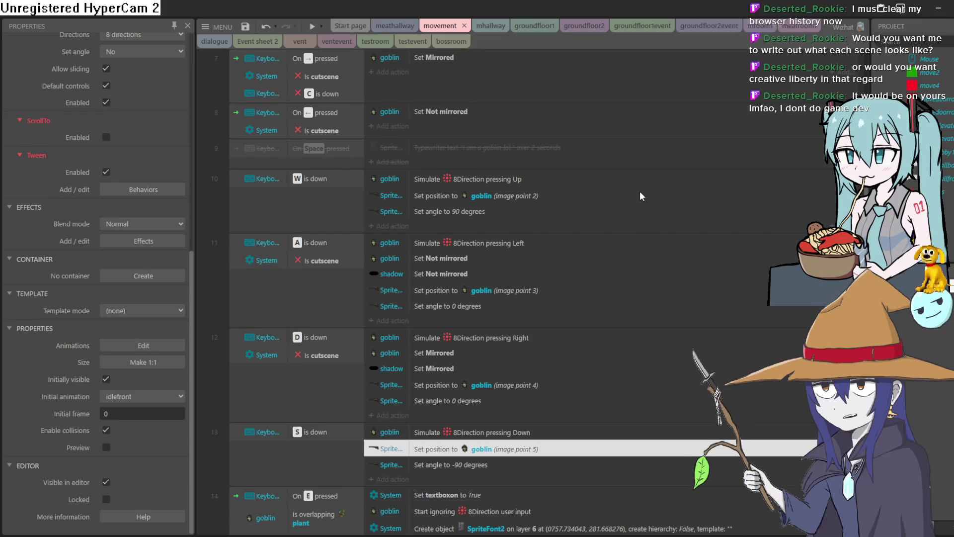
# Step: Scroll through the movement event sheet's aiming events, then minimize Construct 3
pyautogui.scroll(10, 550, 187)
pyautogui.scroll(-15, 550, 187)
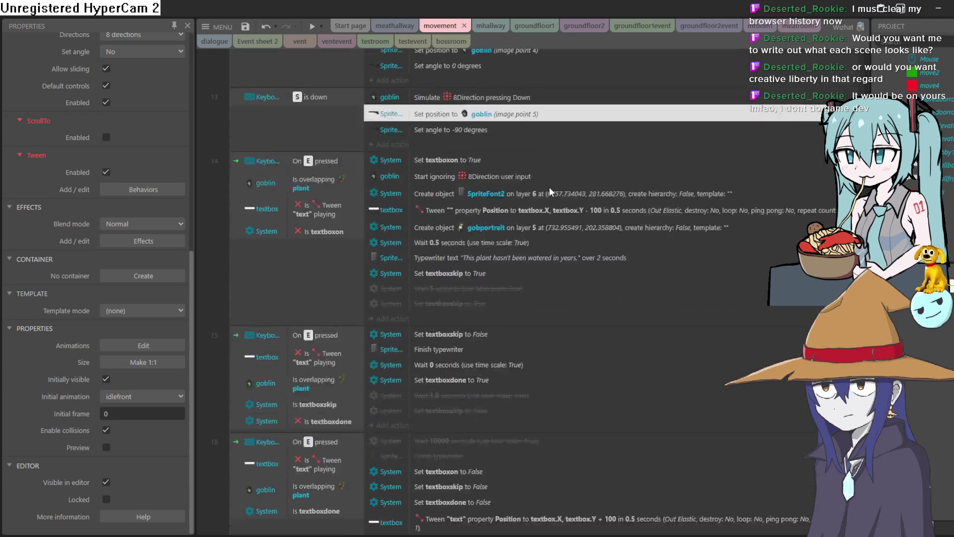
pyautogui.scroll(-5, 549, 187)
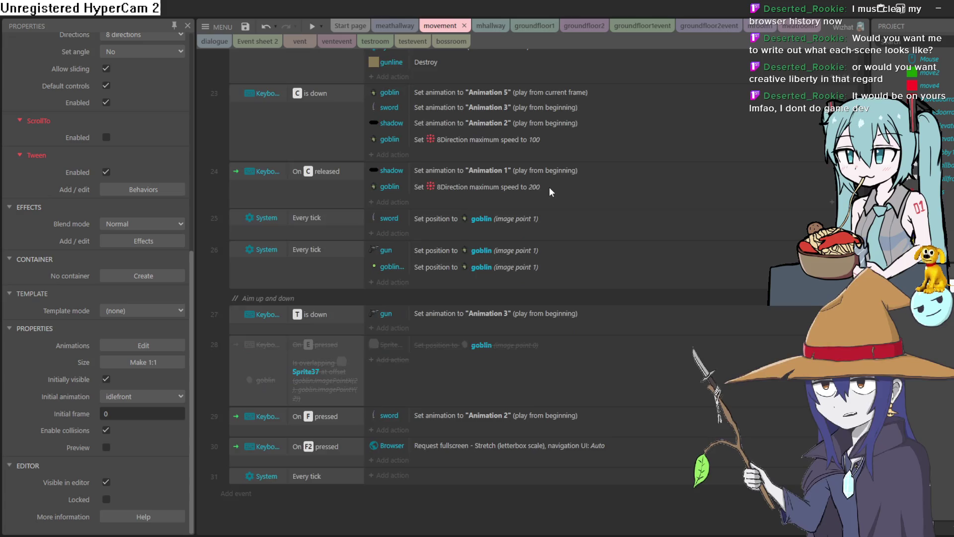
pyautogui.scroll(10, 550, 187)
pyautogui.scroll(10, 550, 187)
pyautogui.scroll(5, 550, 187)
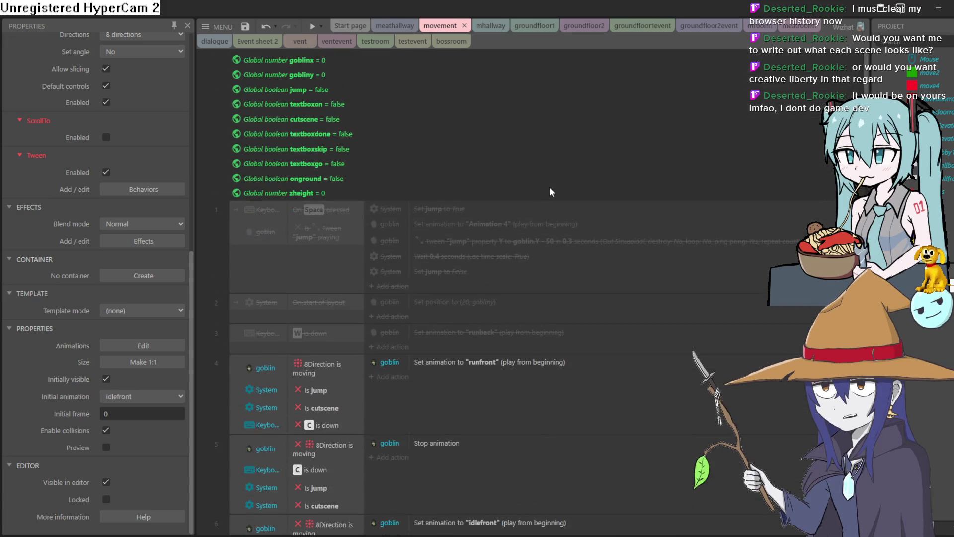
pyautogui.scroll(-5, 550, 187)
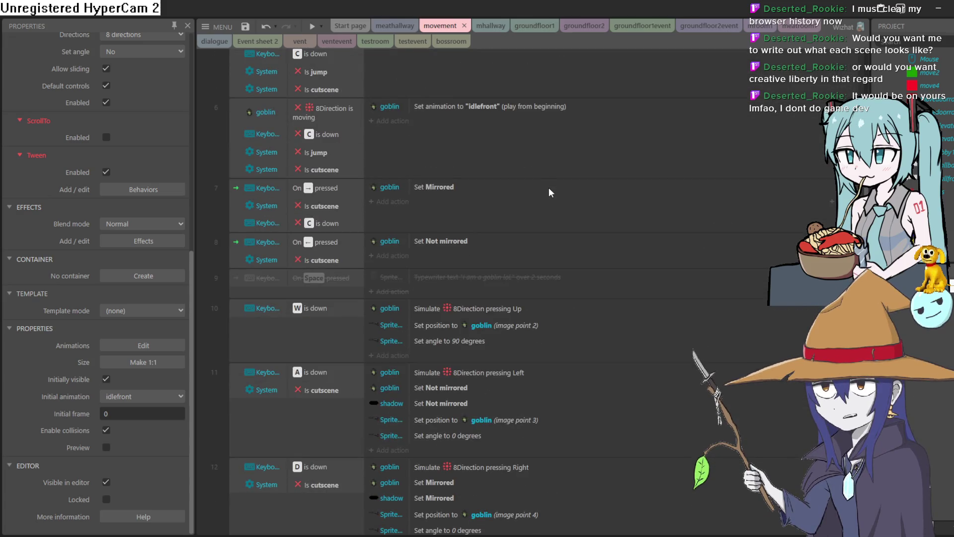
pyautogui.scroll(-5, 549, 193)
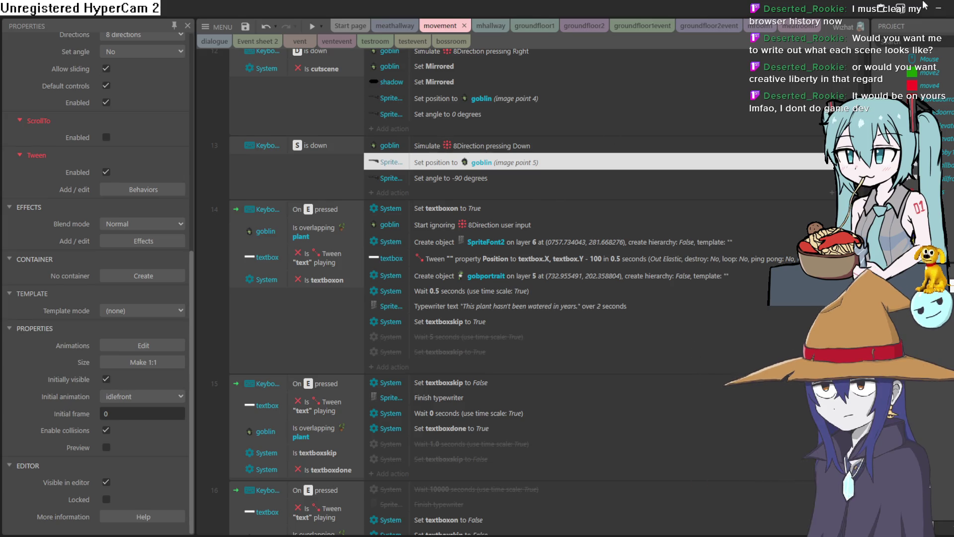
pyautogui.click(939, 9)
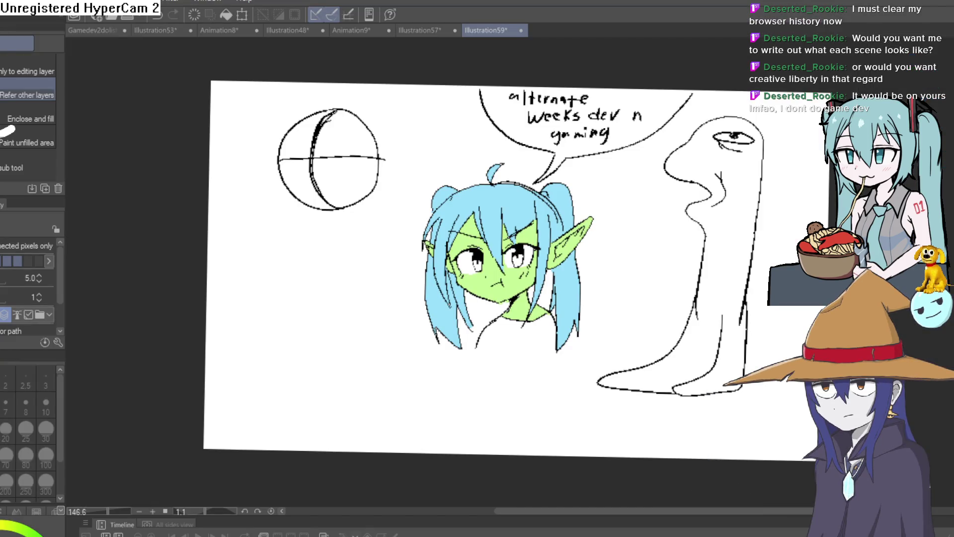
# Step: Minimize the goblin sketch window to reach gobboflat.aseprite
pyautogui.click(939, 9)
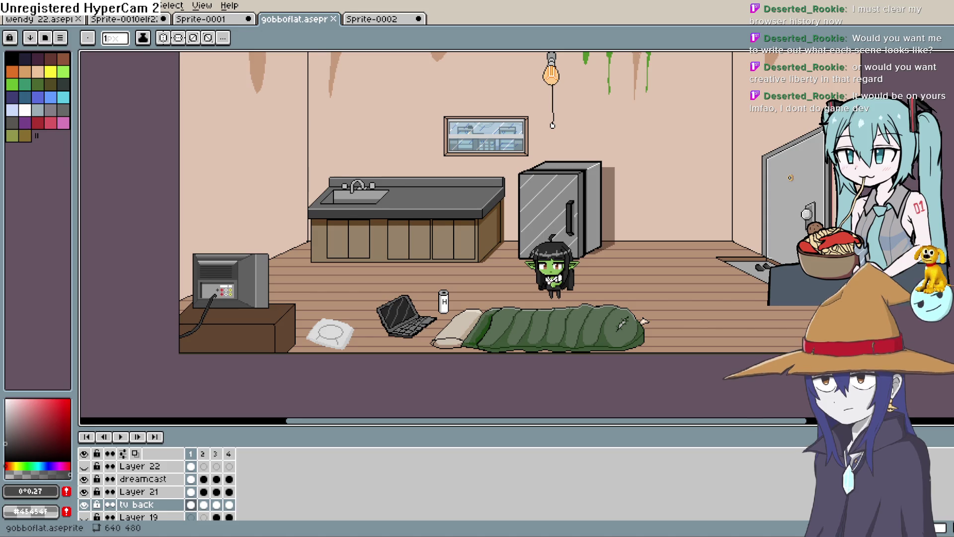
# Step: Zoom in on the TV and try a dark vertical stroke on its side, then undo it
pyautogui.press('h')
pyautogui.moveTo(307, 291)
pyautogui.mouseDown()
pyautogui.moveTo(463, 257)
pyautogui.moveTo(476, 289)
pyautogui.mouseUp()
pyautogui.press('b')
pyautogui.scroll(3, 430, 276)
pyautogui.scroll(2, 431, 276)
pyautogui.moveTo(420, 299)
pyautogui.mouseDown()
pyautogui.moveTo(547, 209)
pyautogui.moveTo(529, 241)
pyautogui.mouseUp()
pyautogui.press('alt')
pyautogui.scroll(1, 366, 188)
pyautogui.press('space')
pyautogui.moveTo(373, 198); pyautogui.dragTo(384, 217)
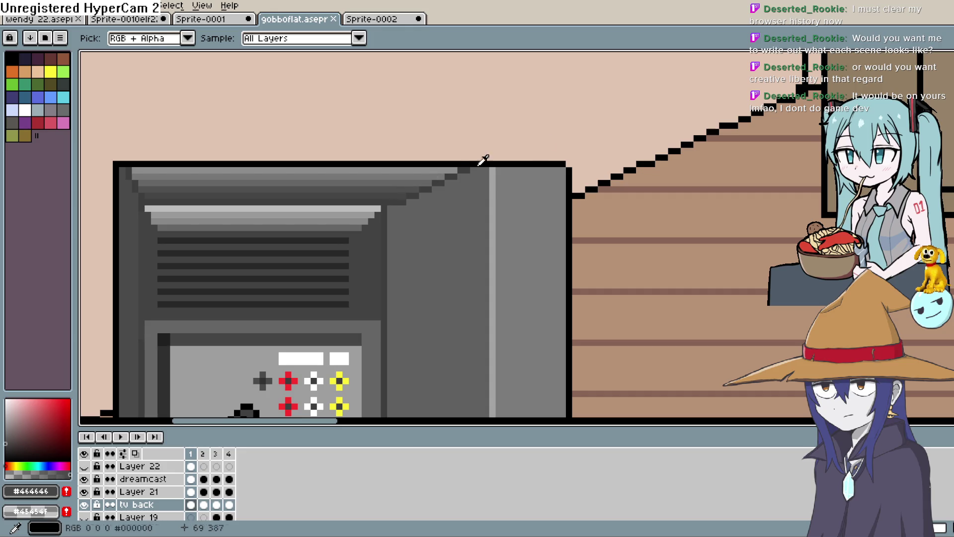
pyautogui.press('space')
pyautogui.moveTo(515, 251); pyautogui.dragTo(533, 140)
pyautogui.press('space')
pyautogui.moveTo(419, 89); pyautogui.dragTo(418, 111)
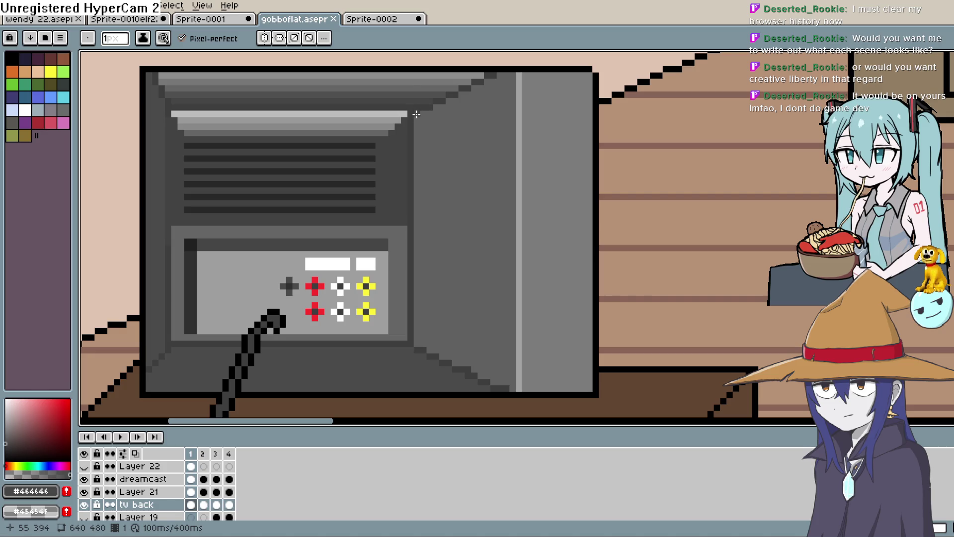
pyautogui.moveTo(418, 175); pyautogui.dragTo(419, 187)
pyautogui.hotkey('ctrl', 'z')
# Step: Draw a straight vertical line down the TV's side with the Line tool
pyautogui.press('l')
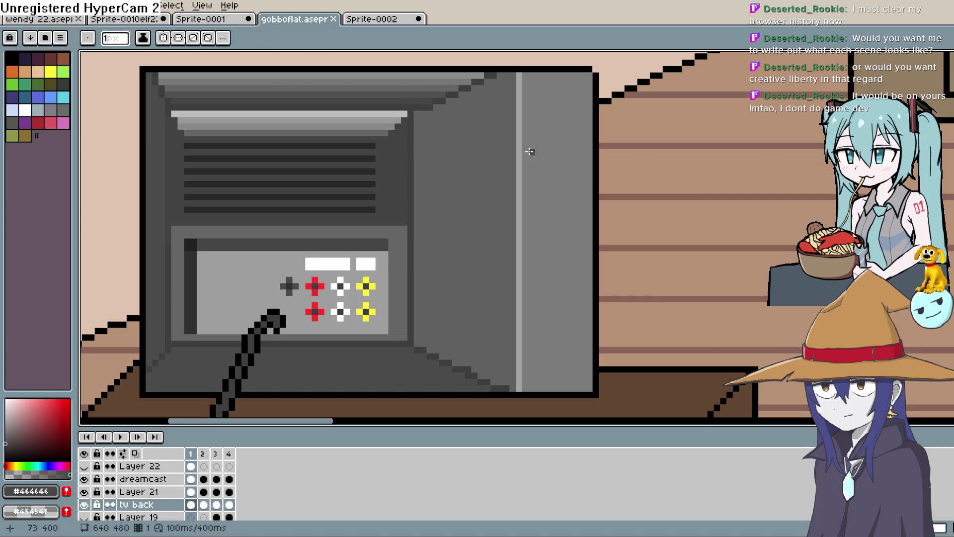
pyautogui.moveTo(416, 114); pyautogui.dragTo(415, 278)
pyautogui.moveTo(418, 340); pyautogui.dragTo(417, 339)
pyautogui.press('i')
pyautogui.moveTo(449, 236); pyautogui.dragTo(444, 299)
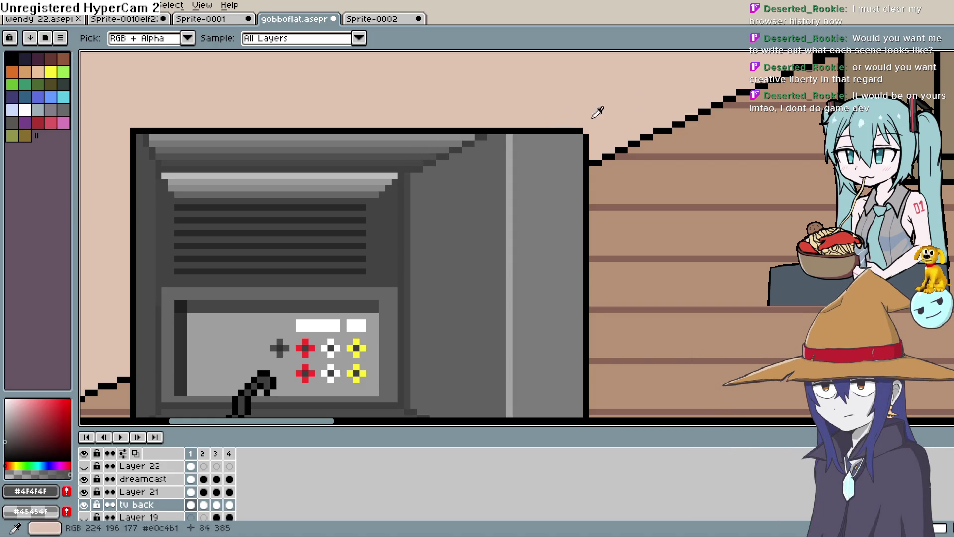
pyautogui.press('b')
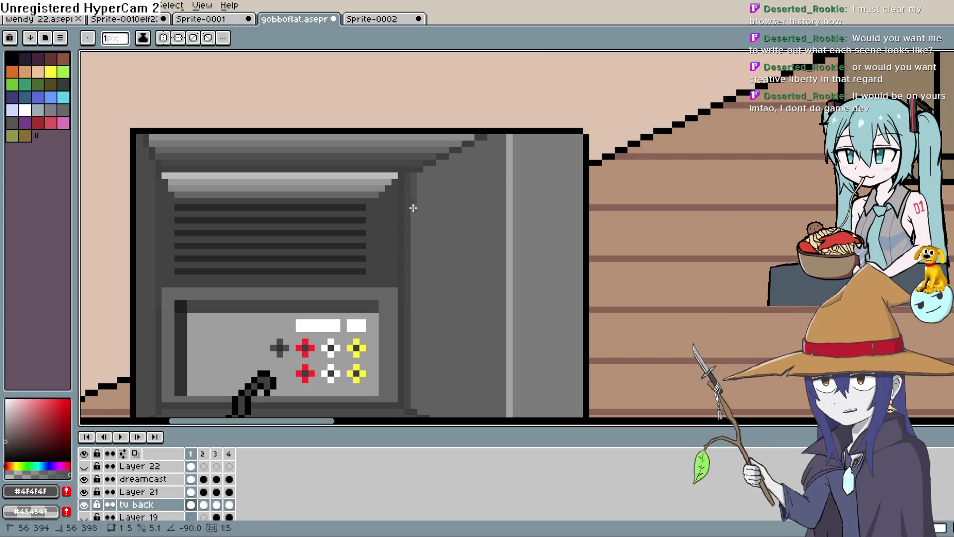
# Step: Draw a darker vertical line down the TV's side panel and hide the TV layer to compare
pyautogui.scroll(-3, 405, 245)
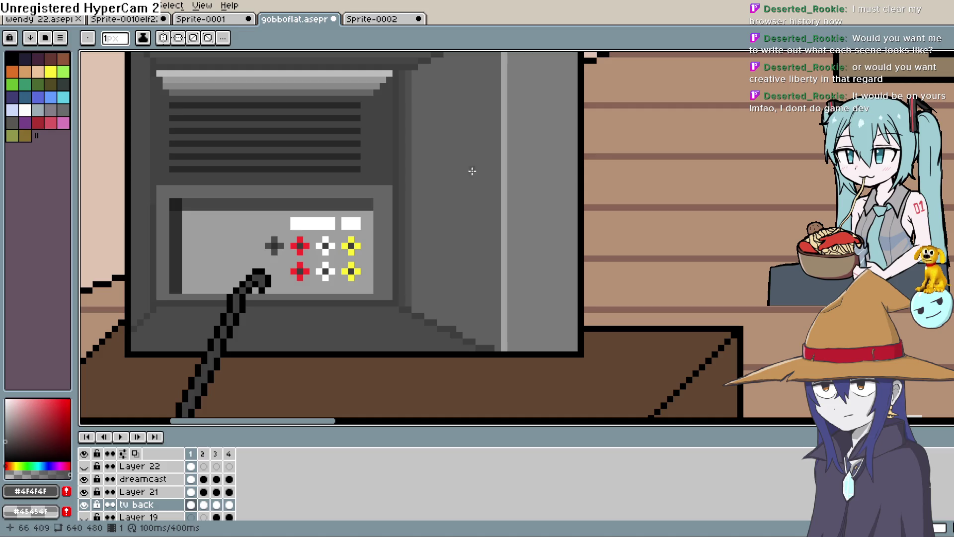
pyautogui.scroll(2, 452, 174)
pyautogui.press('i')
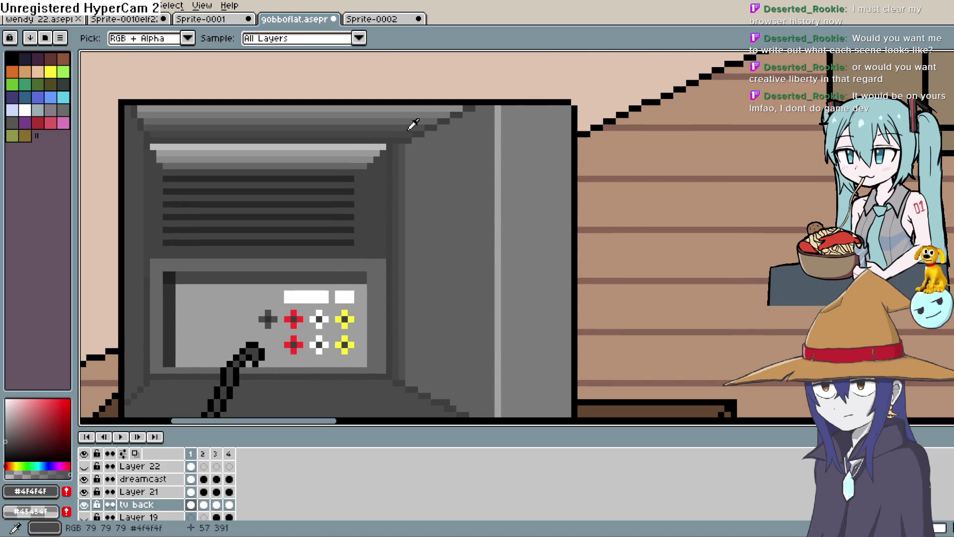
pyautogui.press('l')
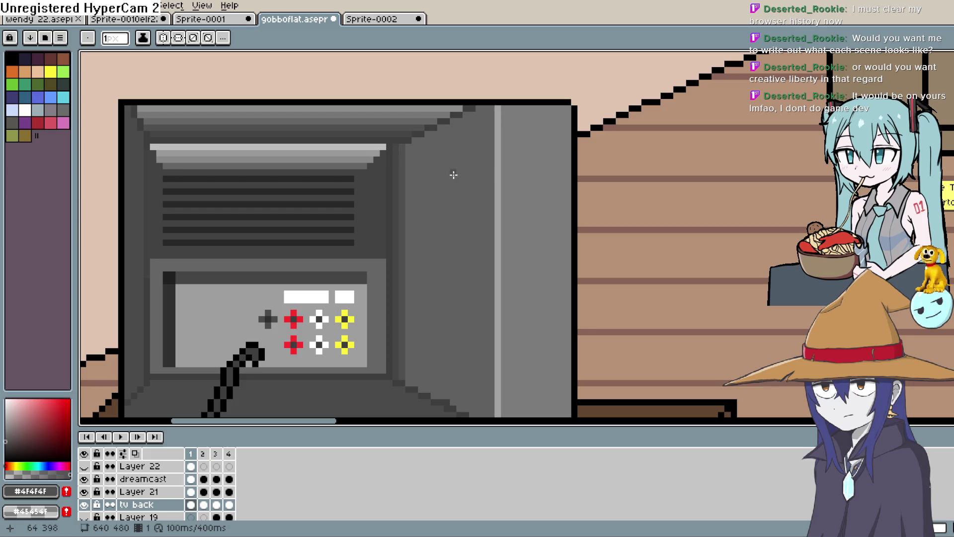
pyautogui.moveTo(409, 147); pyautogui.dragTo(406, 377)
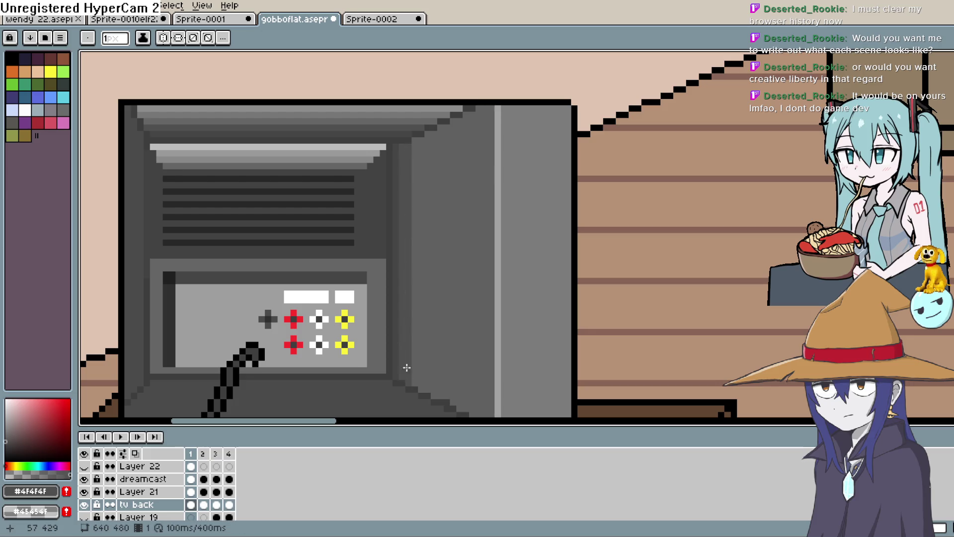
pyautogui.press('i')
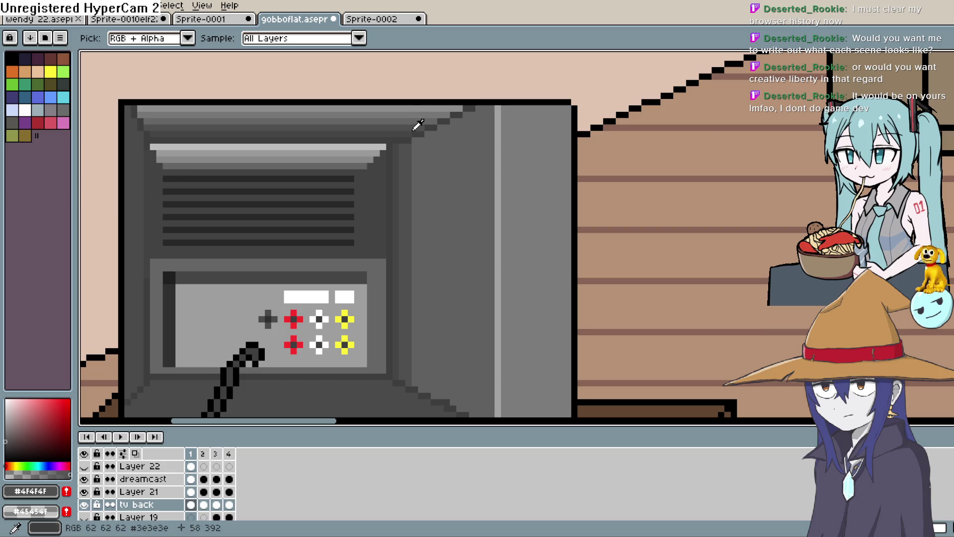
pyautogui.click(84, 505)
# Step: Show the TV layer again, sample grey #656565 and draw a line on the TV's side
pyautogui.click(84, 505)
pyautogui.press('space')
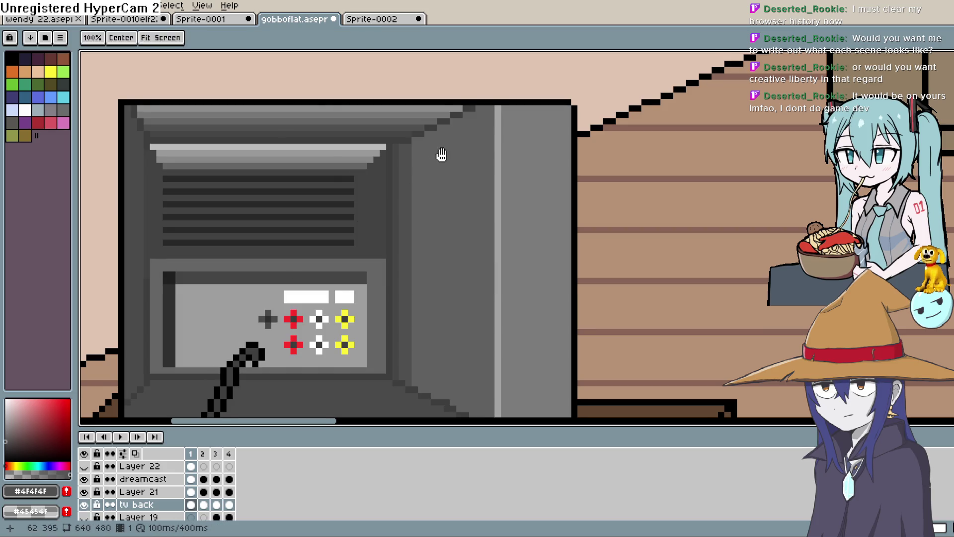
pyautogui.moveTo(442, 153); pyautogui.dragTo(438, 161)
pyautogui.click(410, 131)
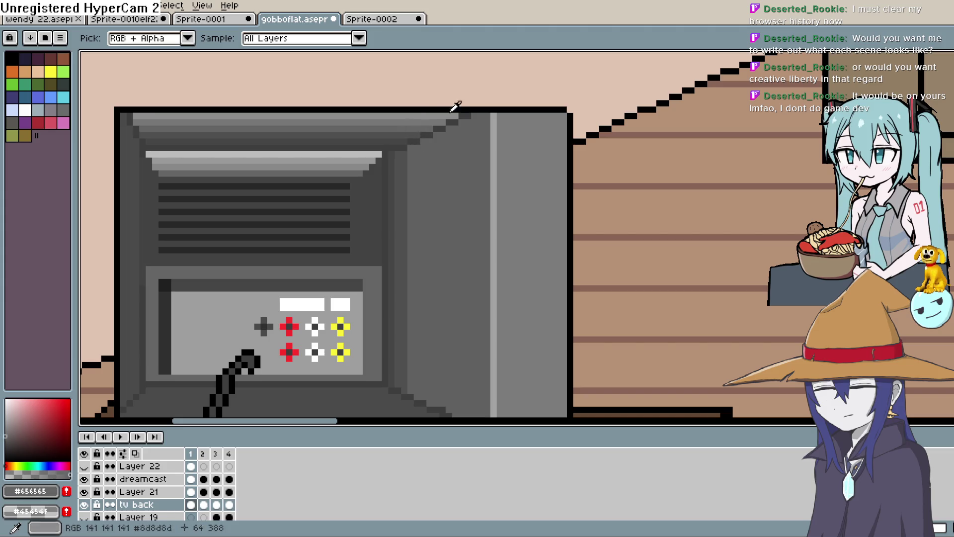
pyautogui.press('b')
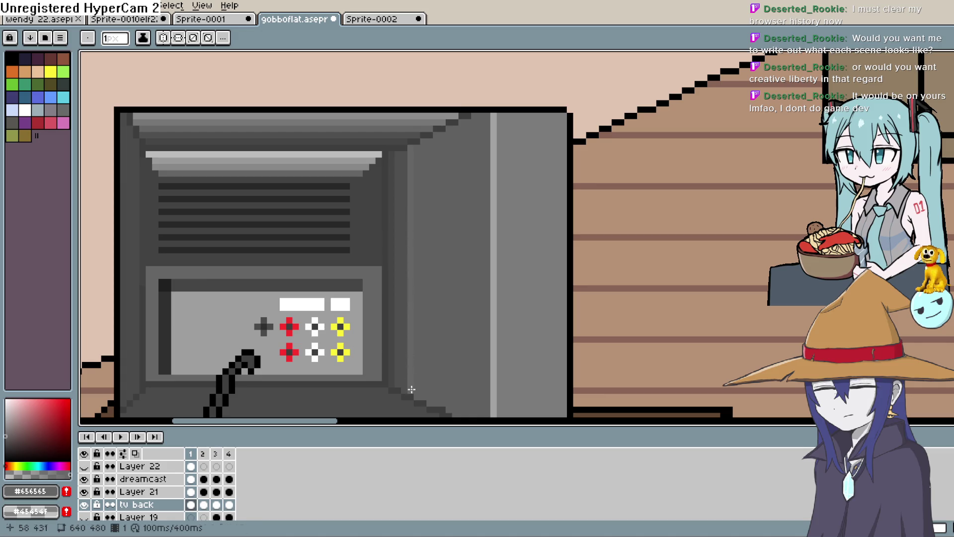
pyautogui.press('shift')
pyautogui.click(946, 124)
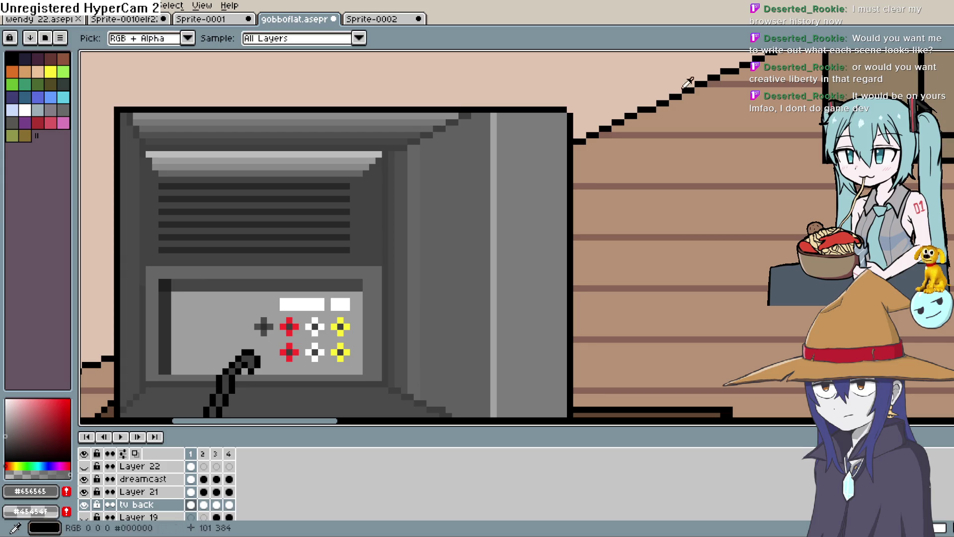
pyautogui.click(946, 203)
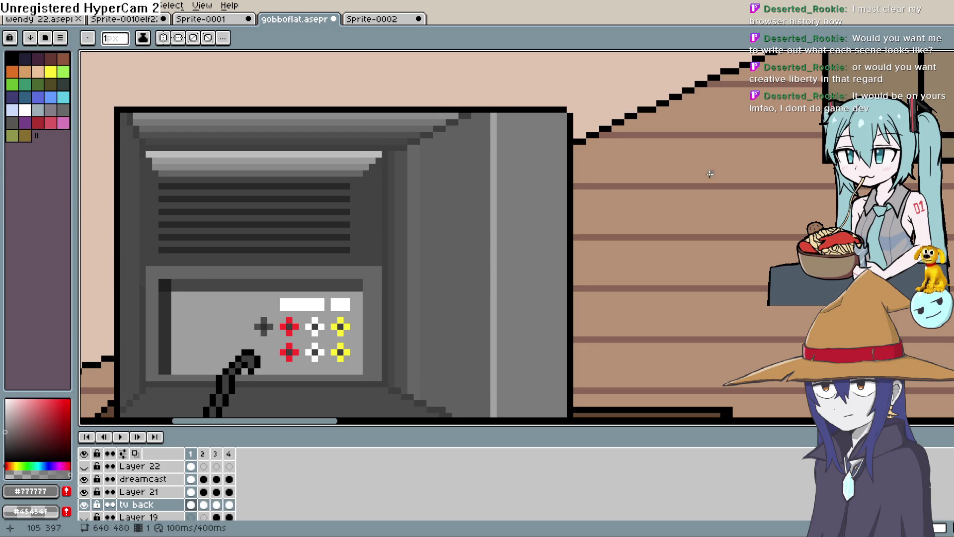
pyautogui.moveTo(424, 144)
pyautogui.mouseDown()
pyautogui.moveTo(421, 363)
pyautogui.moveTo(432, 141)
pyautogui.mouseUp()
# Step: Sample the lighter grey #8d8d8d and draw a one-pixel line down the TV's side
pyautogui.press('z')
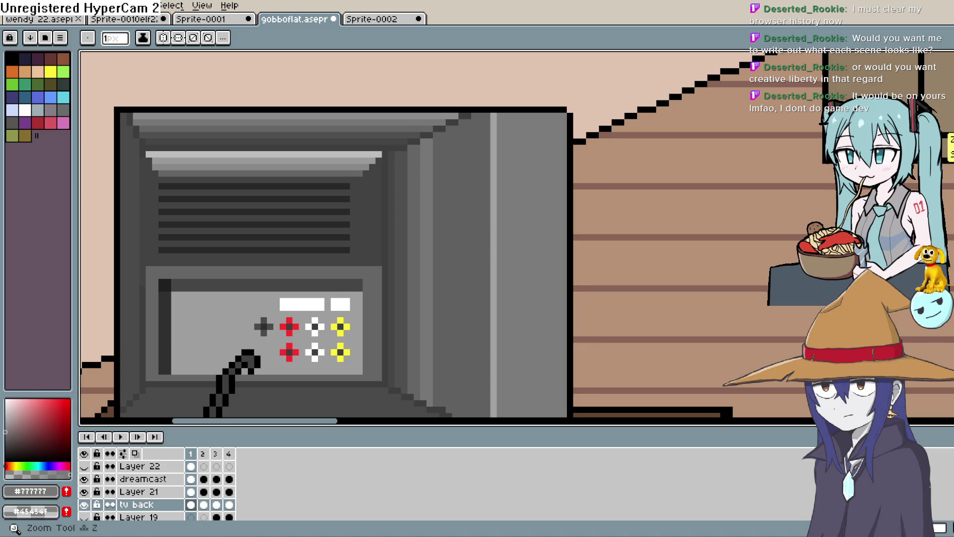
pyautogui.press('i')
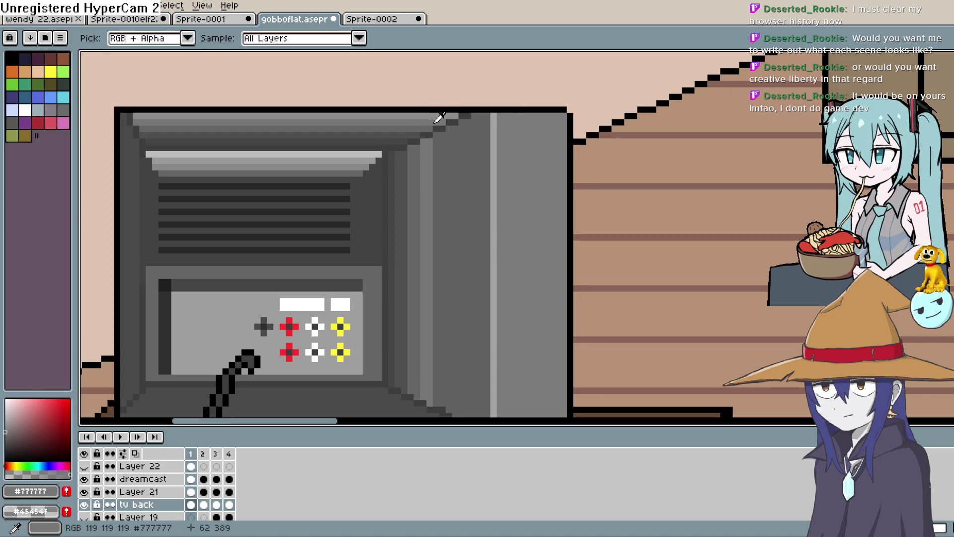
pyautogui.click(443, 112)
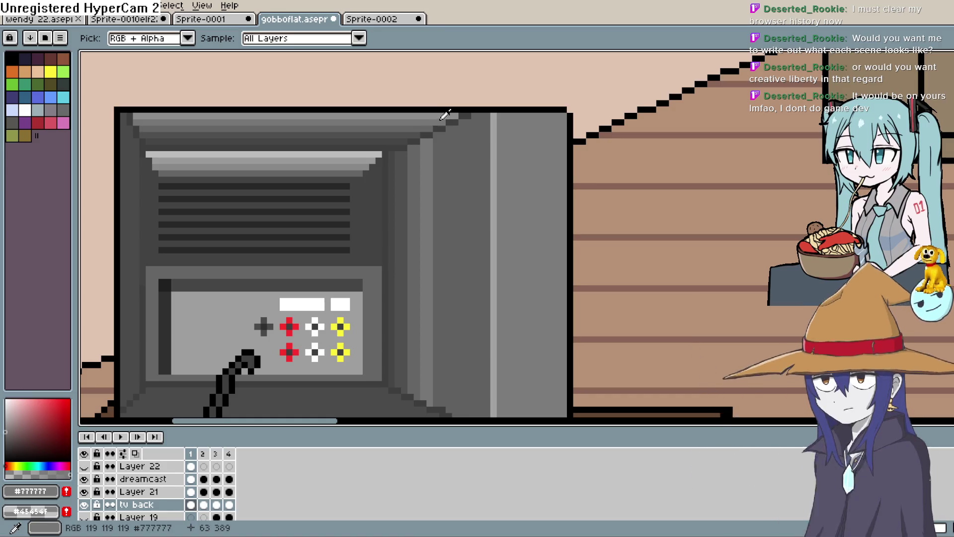
pyautogui.press('b')
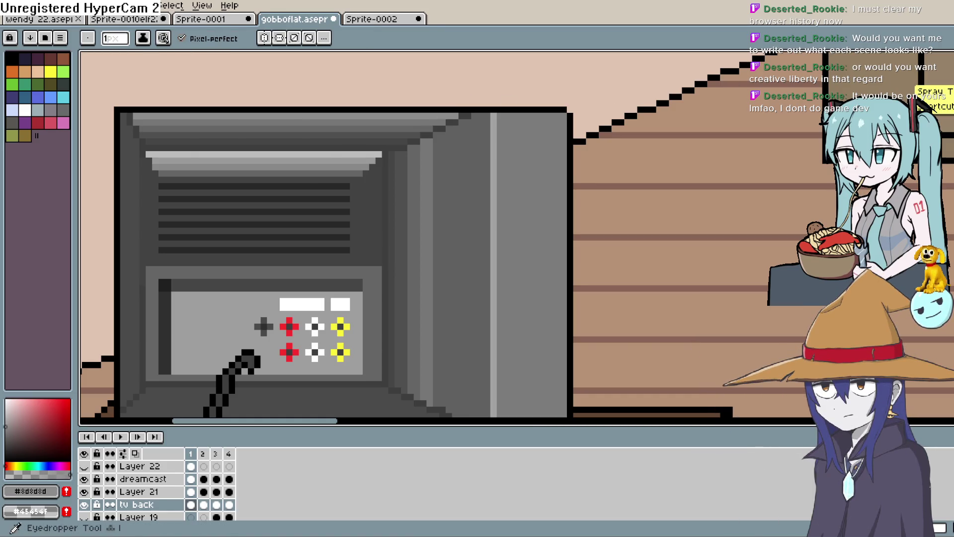
pyautogui.moveTo(443, 139); pyautogui.dragTo(445, 402)
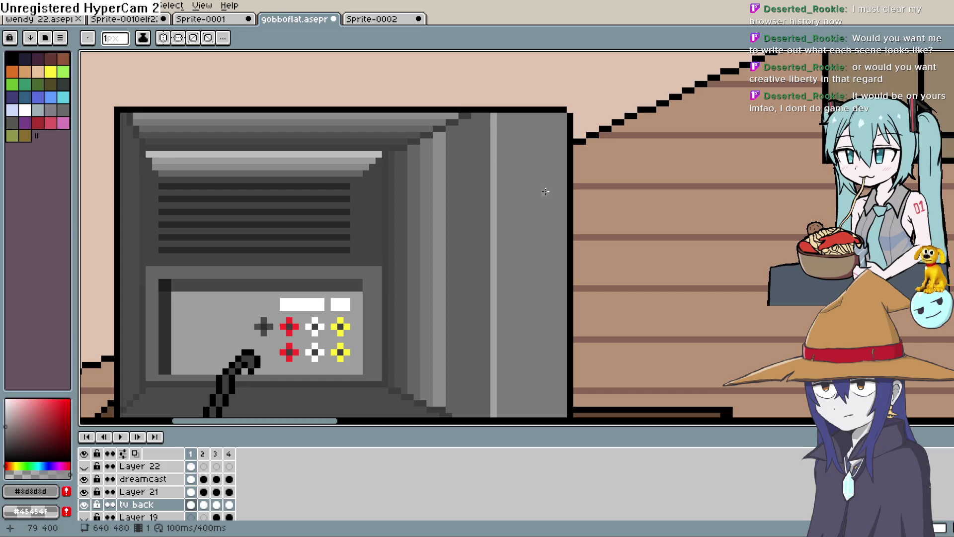
pyautogui.scroll(-4, 542, 193)
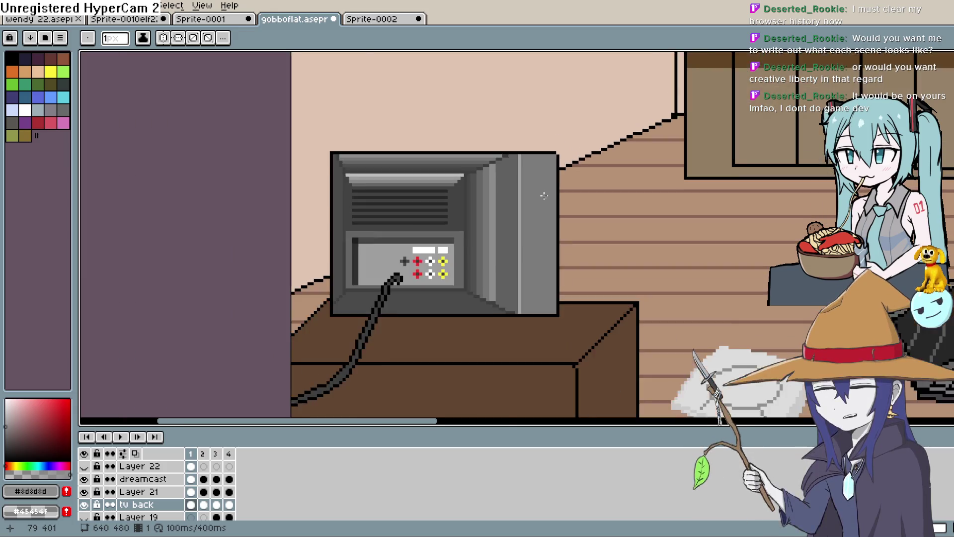
pyautogui.scroll(-1, 544, 196)
pyautogui.scroll(4, 542, 198)
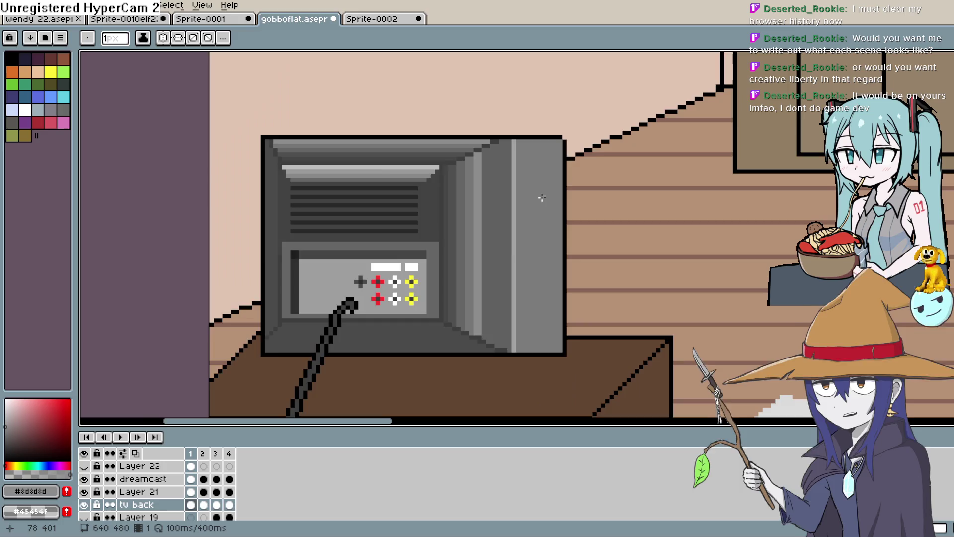
pyautogui.scroll(1, 539, 199)
# Step: Undo the TV-side shading lines back to the saved state
pyautogui.hotkey('ctrl', 'z')
pyautogui.hotkey('ctrl', 'z')
pyautogui.hotkey('ctrl', 'z')
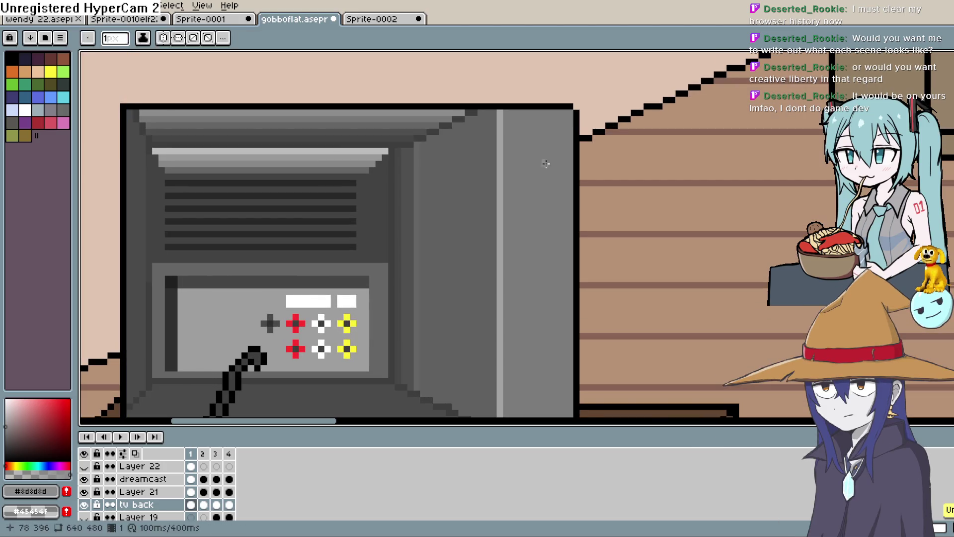
pyautogui.hotkey('ctrl', 'z')
pyautogui.hotkey('ctrl', 'z')
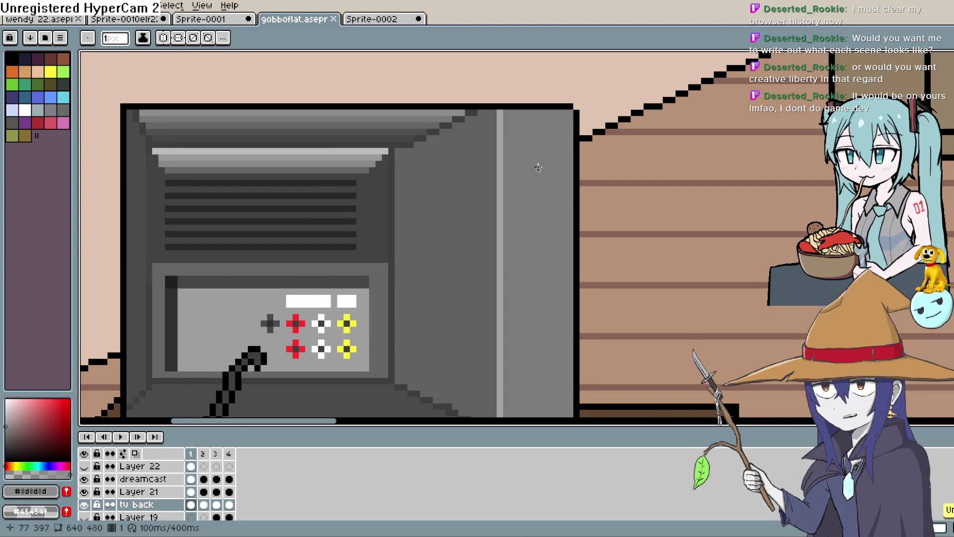
pyautogui.press('d')
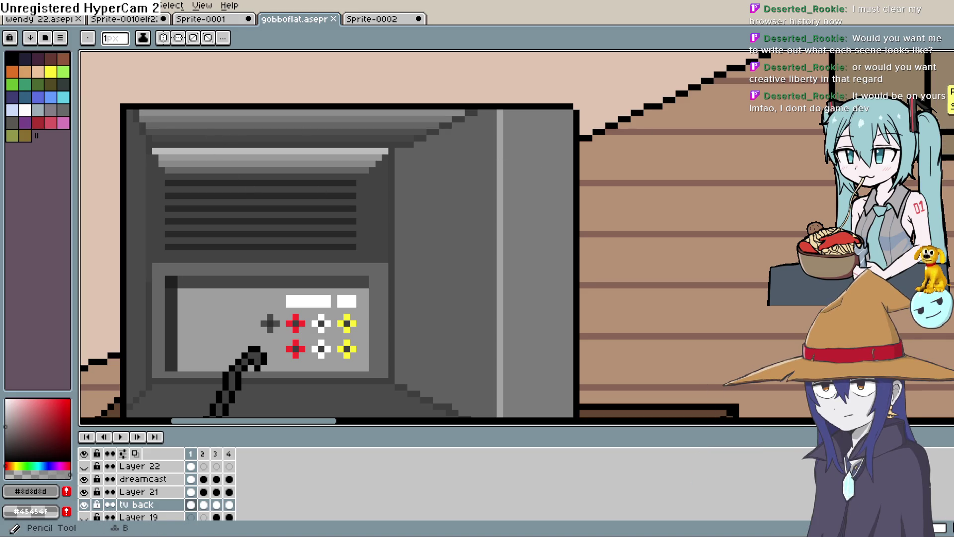
pyautogui.press('w')
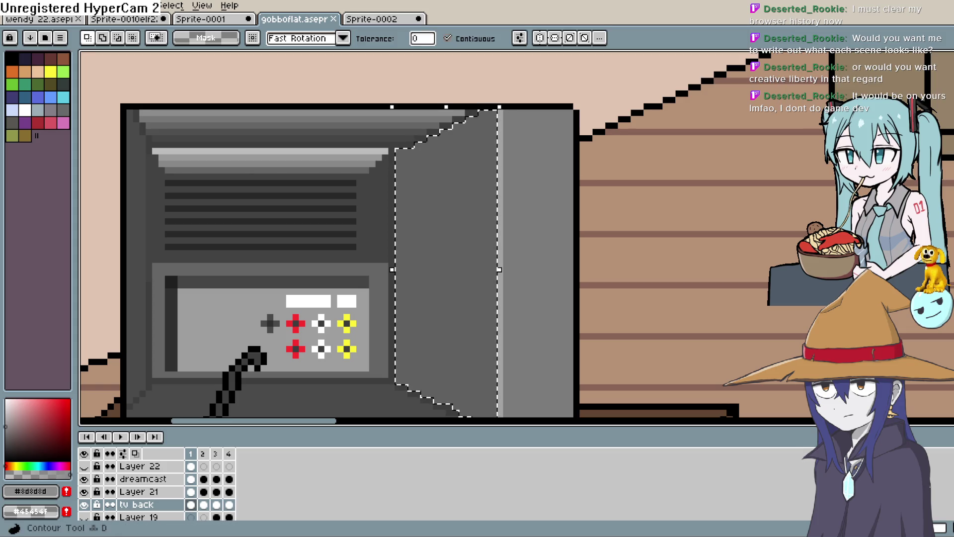
pyautogui.hotkey('shift', 'g')
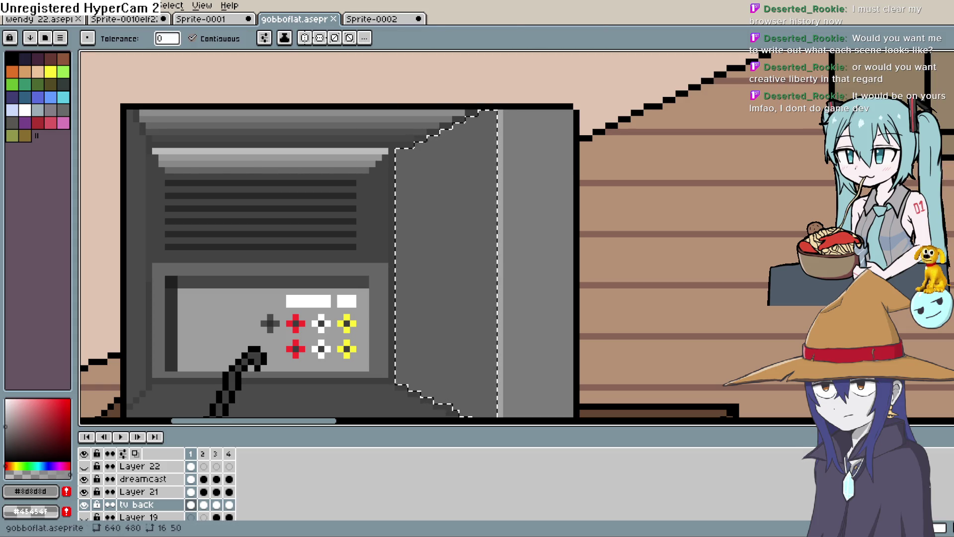
pyautogui.click(439, 47)
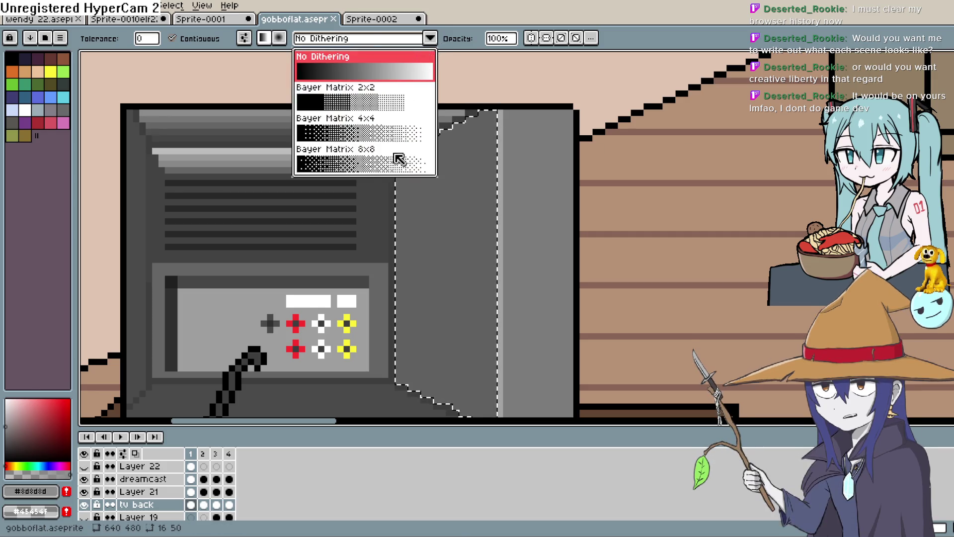
pyautogui.click(396, 154)
pyautogui.click(405, 267)
pyautogui.moveTo(405, 266); pyautogui.dragTo(494, 254)
pyautogui.moveTo(494, 195)
pyautogui.mouseDown()
pyautogui.moveTo(443, 266)
pyautogui.moveTo(488, 230)
pyautogui.moveTo(487, 145)
pyautogui.mouseUp()
pyautogui.click(430, 38)
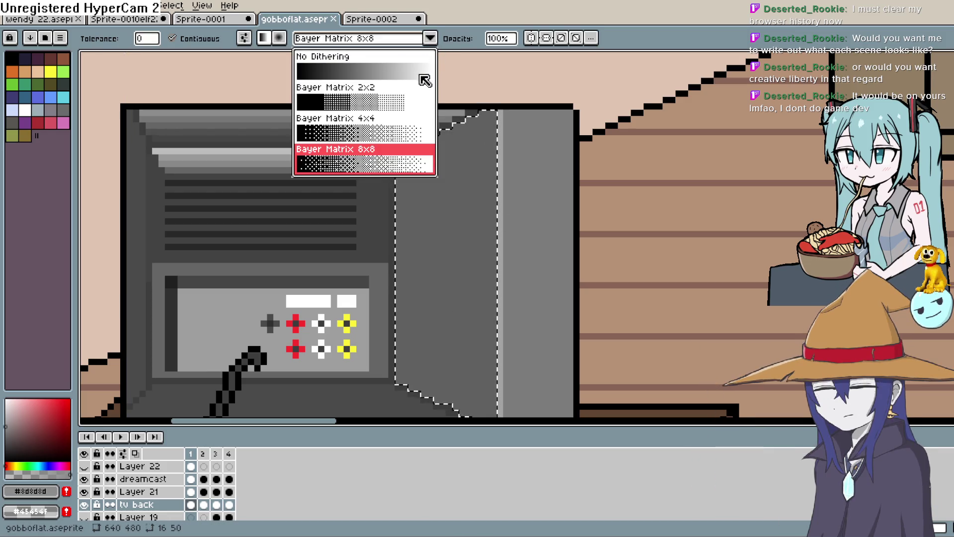
pyautogui.click(407, 102)
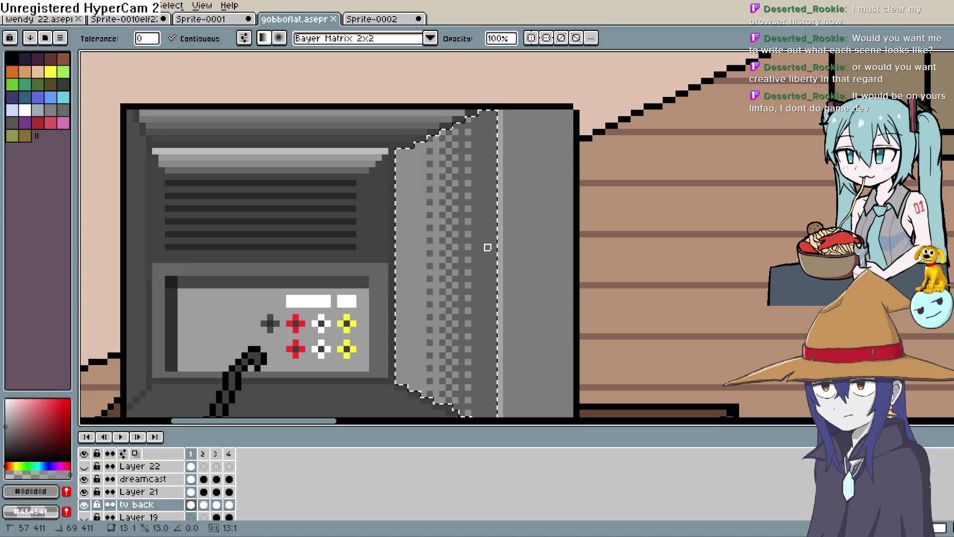
pyautogui.moveTo(473, 245)
pyautogui.mouseDown()
pyautogui.moveTo(487, 211)
pyautogui.moveTo(150, 356)
pyautogui.mouseUp()
pyautogui.moveTo(6, 427); pyautogui.dragTo(6, 457)
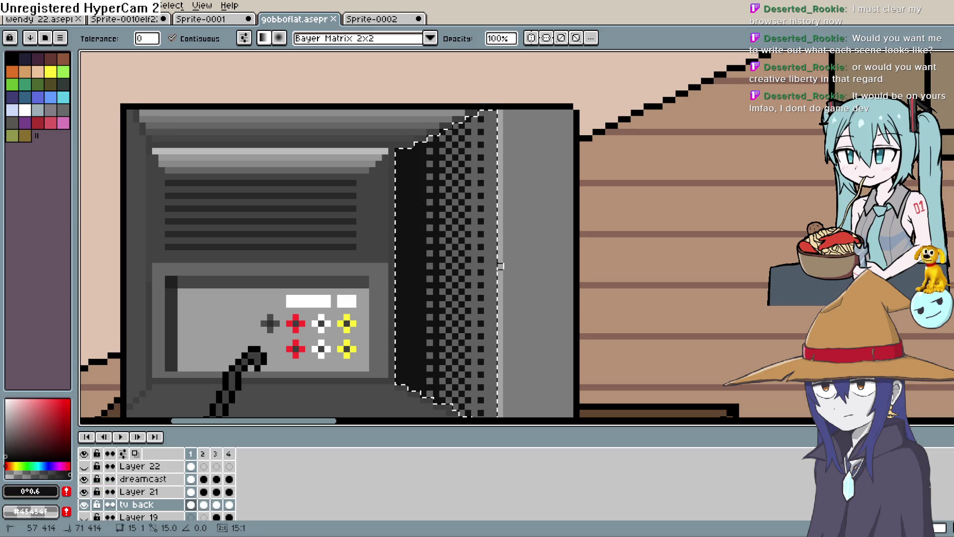
pyautogui.hotkey('ctrl', 'z')
pyautogui.hotkey('ctrl', 'd')
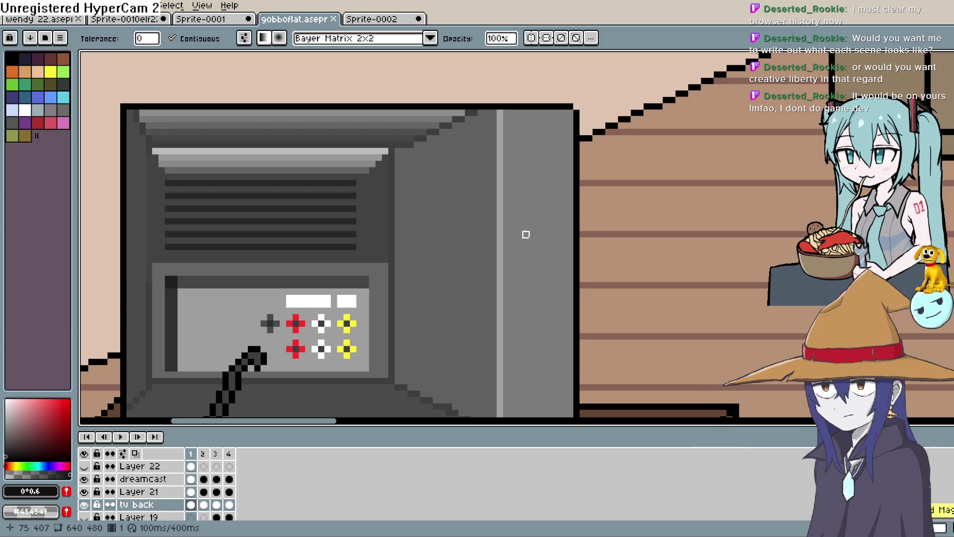
pyautogui.hotkey('shift', 'p')
# Step: Zoom onto the TV's top vents and erase the dark stripe near its top edge
pyautogui.click(780, 150)
pyautogui.scroll(-1, 766, 156)
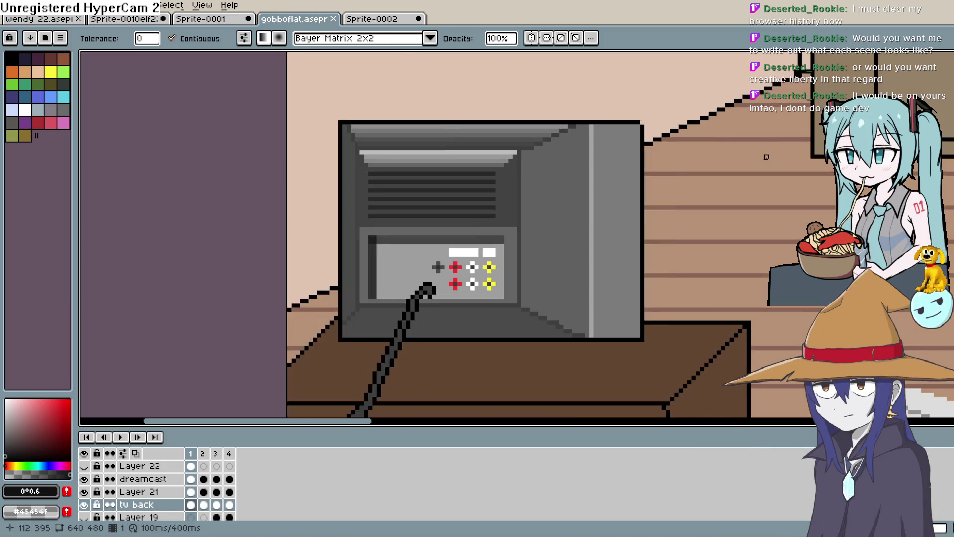
pyautogui.scroll(-1, 767, 156)
pyautogui.scroll(-1, 720, 182)
pyautogui.moveTo(720, 183)
pyautogui.mouseDown()
pyautogui.moveTo(645, 206)
pyautogui.moveTo(615, 258)
pyautogui.moveTo(547, 229)
pyautogui.mouseUp()
pyautogui.scroll(1, 649, 204)
pyautogui.scroll(1, 648, 204)
pyautogui.scroll(-1, 547, 229)
pyautogui.scroll(2, 531, 267)
pyautogui.scroll(1, 532, 267)
pyautogui.scroll(1, 503, 270)
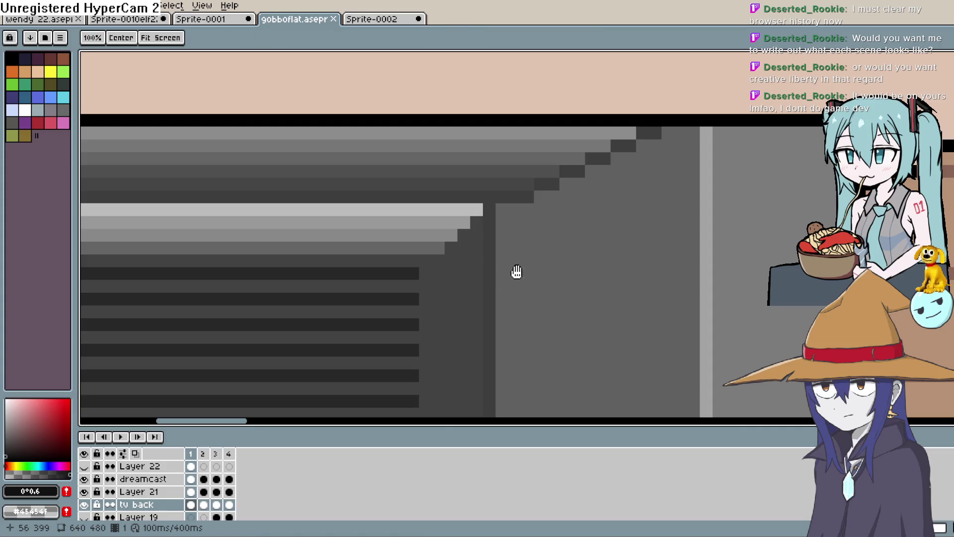
pyautogui.scroll(-1, 513, 270)
pyautogui.scroll(1, 541, 318)
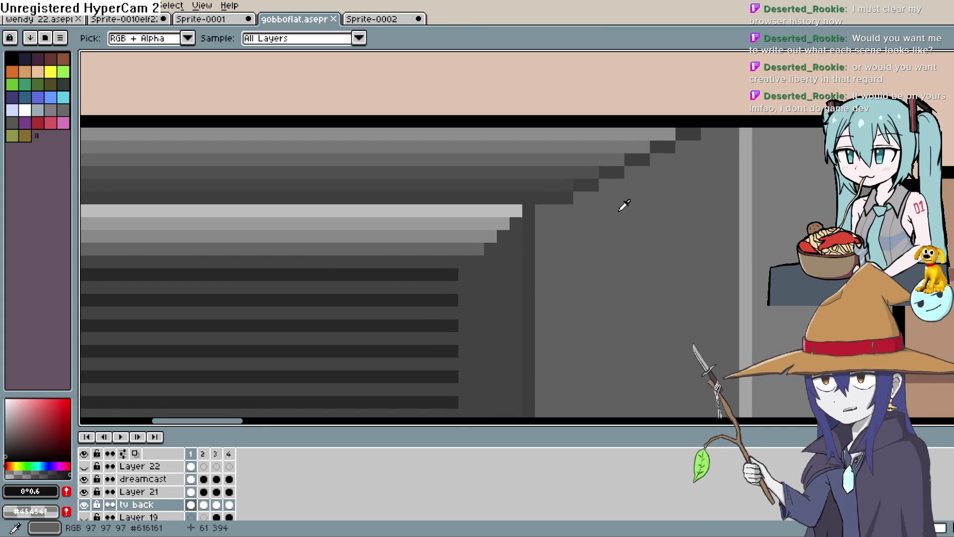
pyautogui.moveTo(598, 231); pyautogui.dragTo(685, 201)
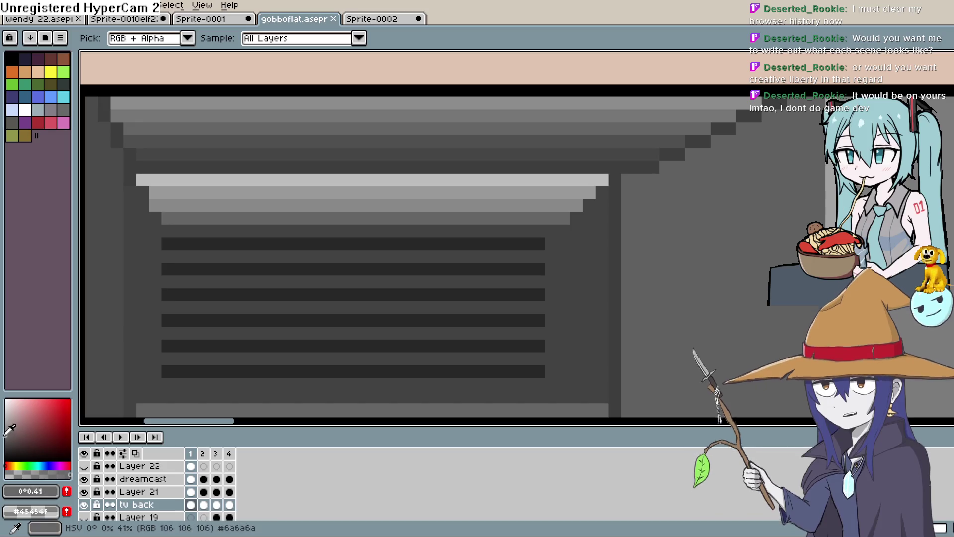
pyautogui.click(947, 107)
pyautogui.moveTo(652, 154); pyautogui.dragTo(143, 159)
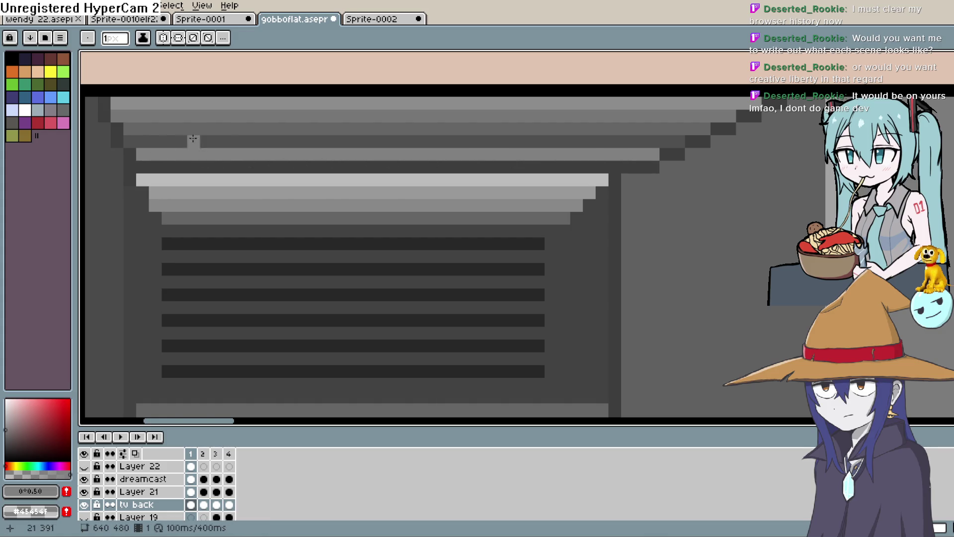
# Step: Fill the stepped top bands and notch with the single darker grey from below
pyautogui.click(947, 174)
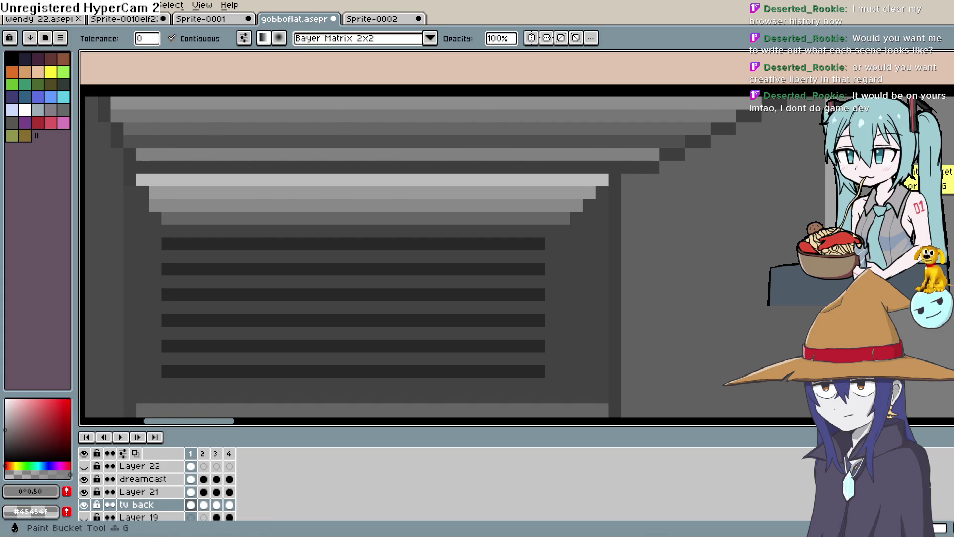
pyautogui.click(472, 143)
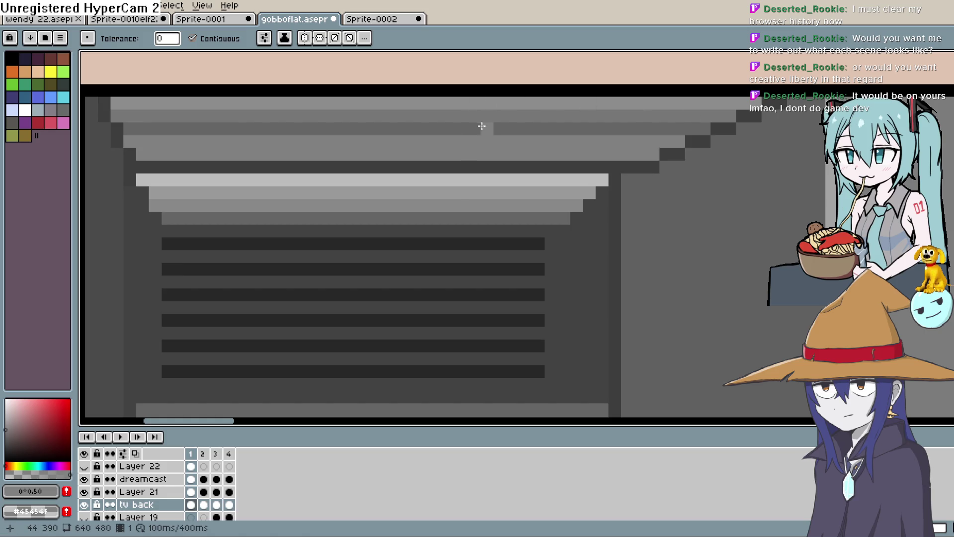
pyautogui.click(484, 129)
pyautogui.click(488, 116)
pyautogui.click(491, 103)
pyautogui.hotkey('ctrl', 'z')
pyautogui.click(615, 169)
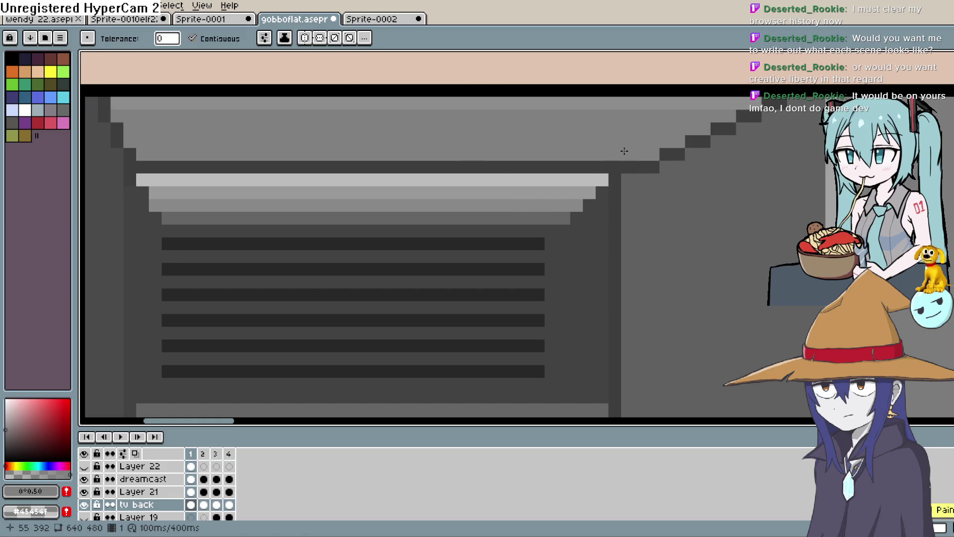
pyautogui.click(640, 107)
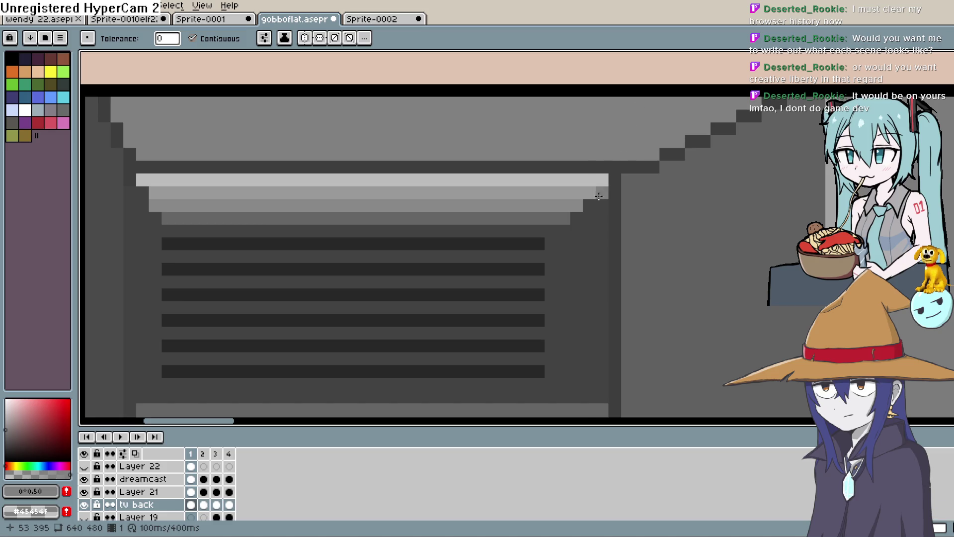
# Step: Pan down to check the table, laptop and bottle beneath the TV
pyautogui.scroll(-4, 599, 196)
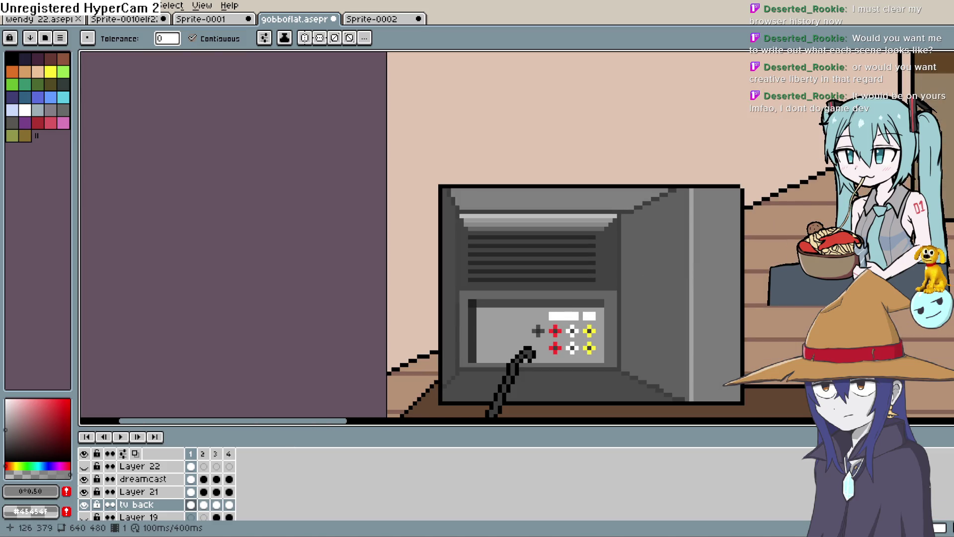
pyautogui.press('space')
pyautogui.moveTo(701, 284)
pyautogui.mouseDown()
pyautogui.moveTo(646, 199)
pyautogui.moveTo(612, 183)
pyautogui.mouseUp()
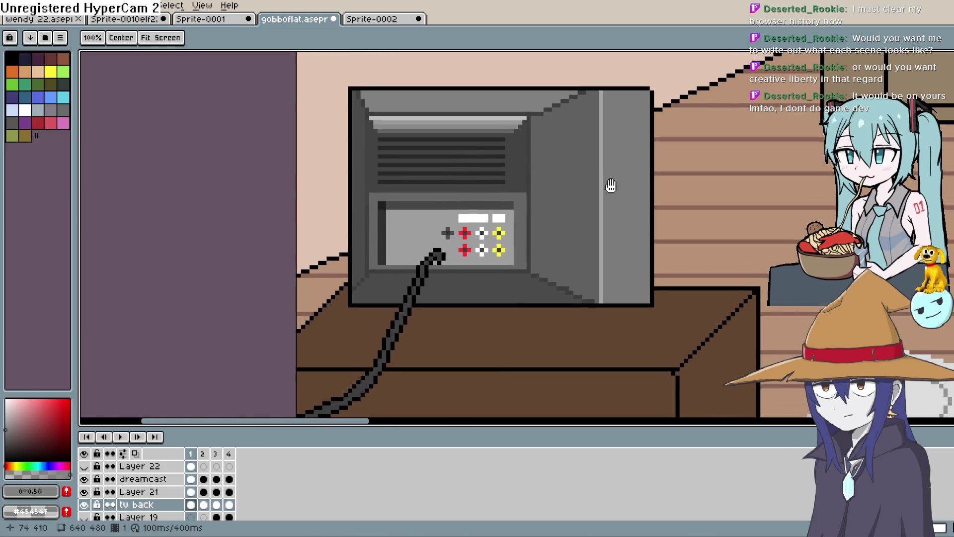
pyautogui.scroll(-3, 614, 198)
pyautogui.moveTo(648, 261); pyautogui.dragTo(634, 247)
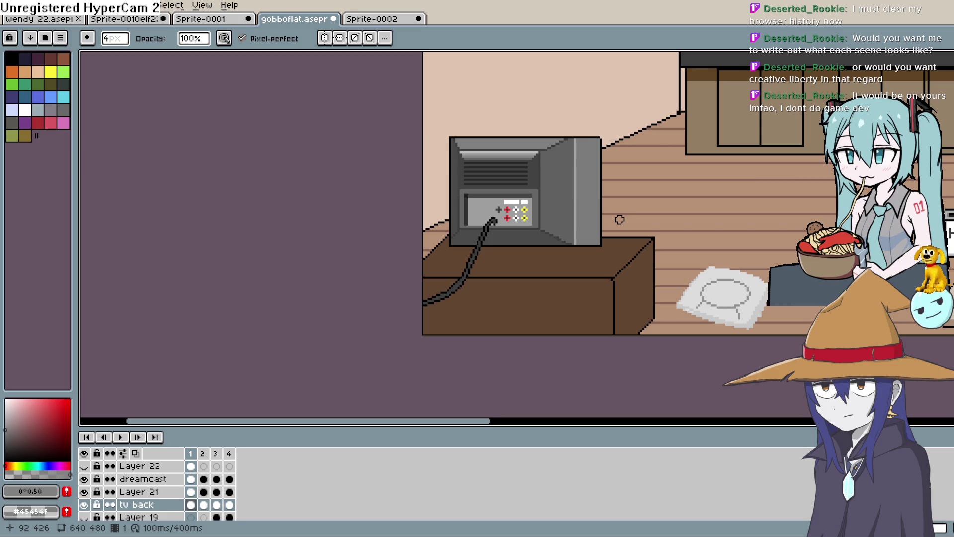
pyautogui.press('space')
pyautogui.moveTo(619, 219)
pyautogui.mouseDown()
pyautogui.moveTo(610, 194)
pyautogui.moveTo(567, 205)
pyautogui.moveTo(623, 187)
pyautogui.moveTo(633, 156)
pyautogui.mouseUp()
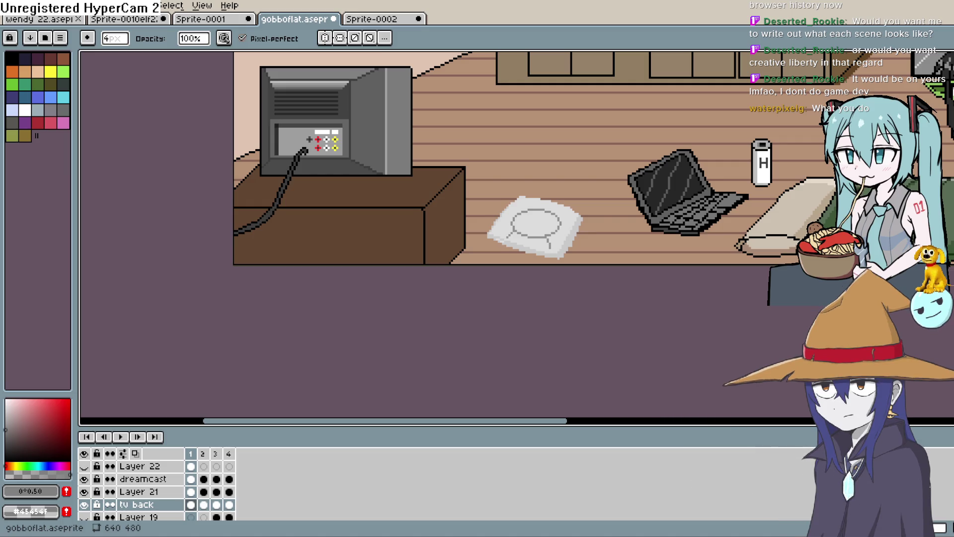
# Step: Centre the full flat room with kitchen, fridge, goblin and TV, then Alt+Tab to Construct 3
pyautogui.press('h')
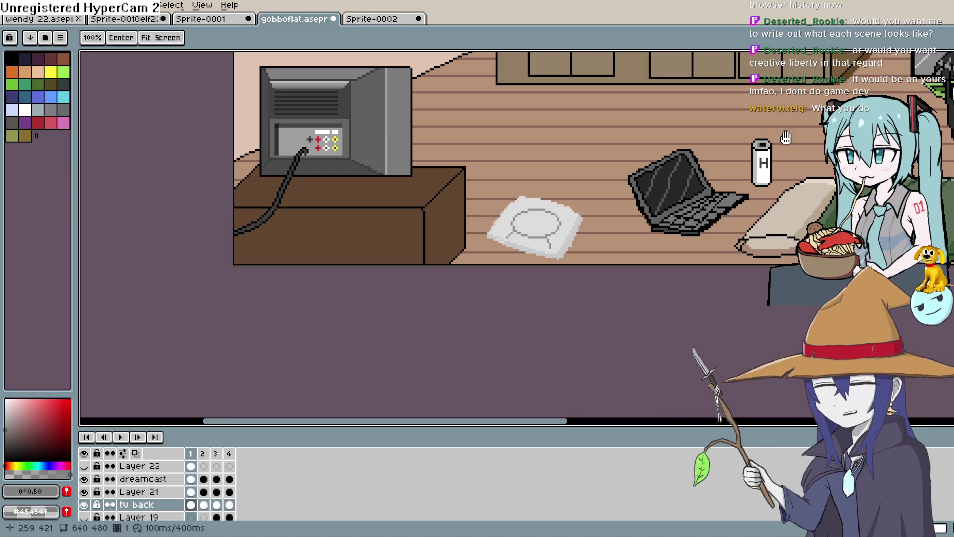
pyautogui.moveTo(720, 233); pyautogui.dragTo(547, 288)
pyautogui.scroll(-2, 547, 289)
pyautogui.moveTo(563, 152); pyautogui.dragTo(563, 196)
pyautogui.press('b')
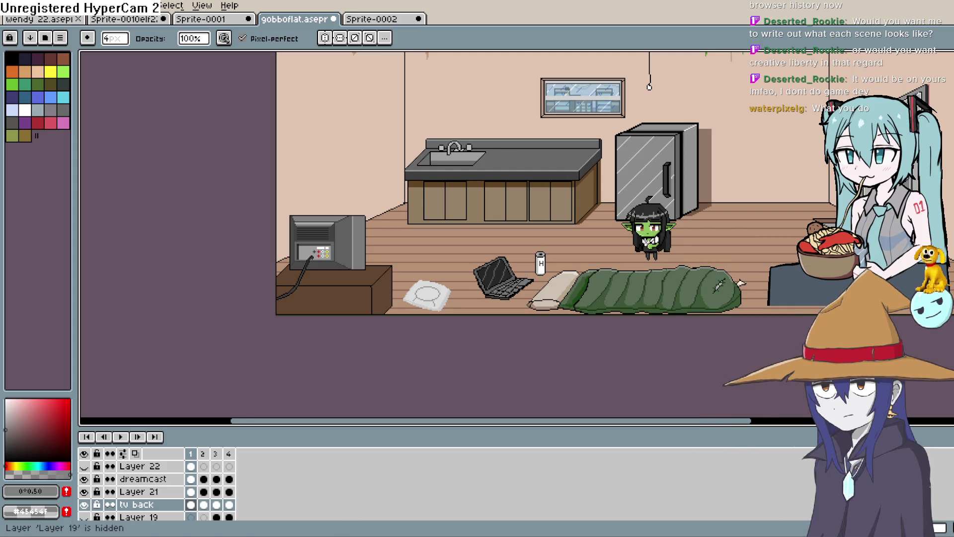
pyautogui.hotkey('alt', 'Tab')
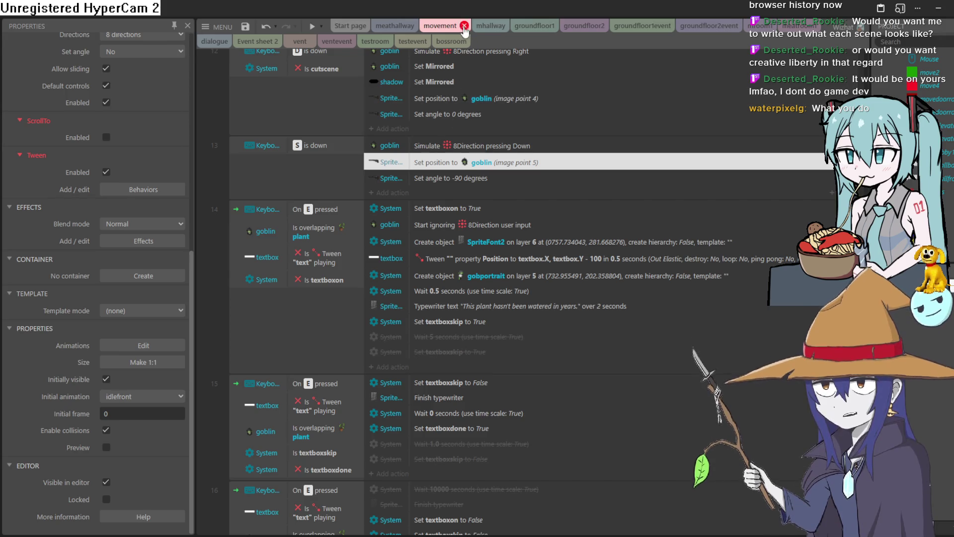
# Step: Preview the bossroom layout to test the goblin's gun aiming, then close the preview
pyautogui.click(452, 42)
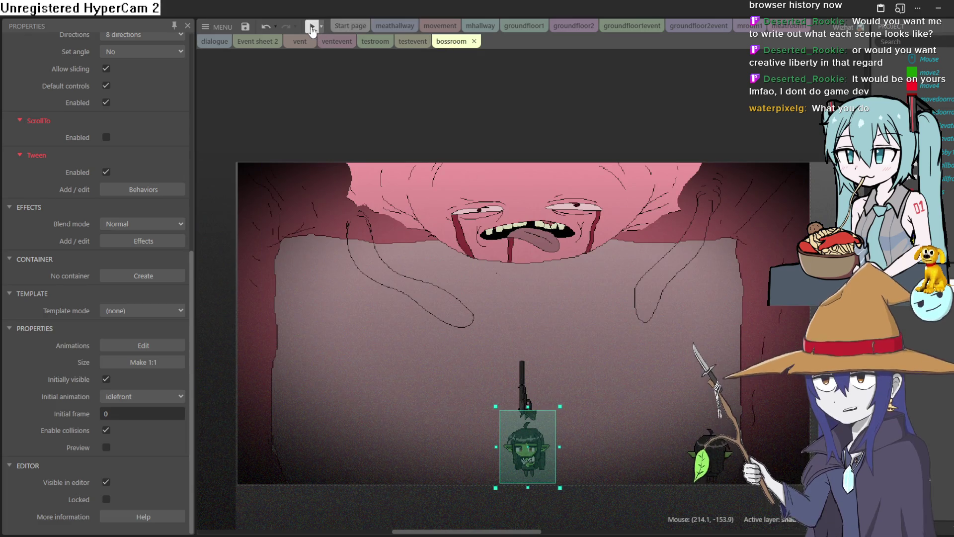
pyautogui.click(312, 27)
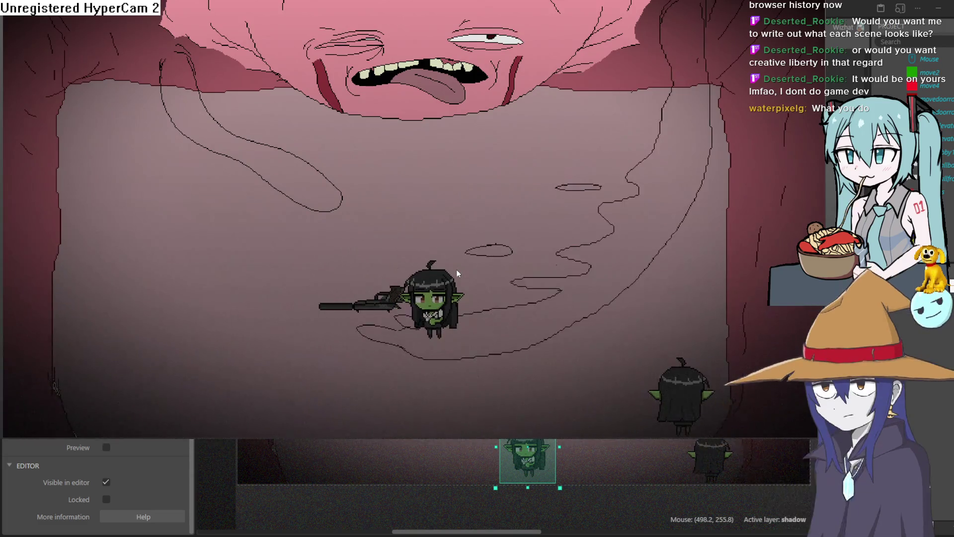
pyautogui.press('Escape')
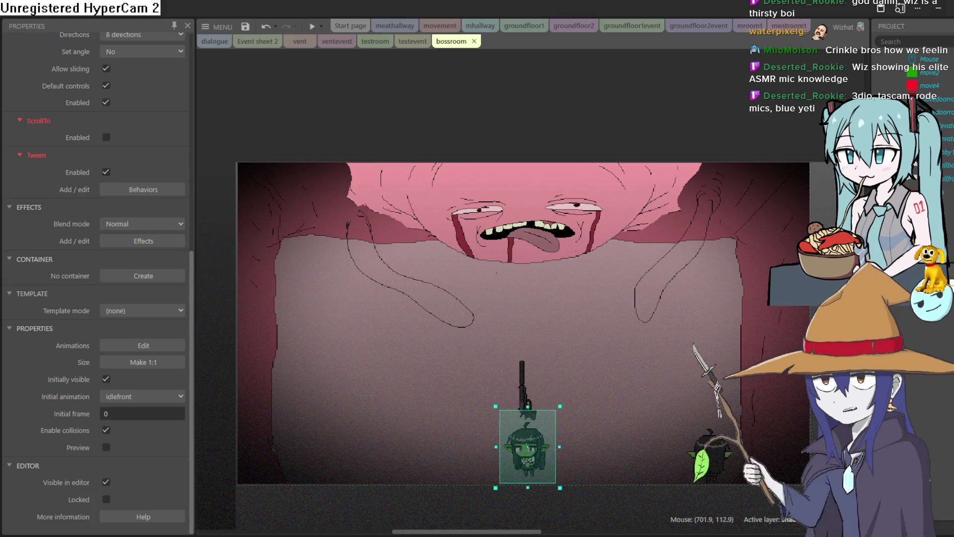
pyautogui.moveTo(587, 348)
pyautogui.mouseDown()
pyautogui.moveTo(529, 262)
pyautogui.moveTo(587, 354)
pyautogui.moveTo(559, 338)
pyautogui.mouseUp()
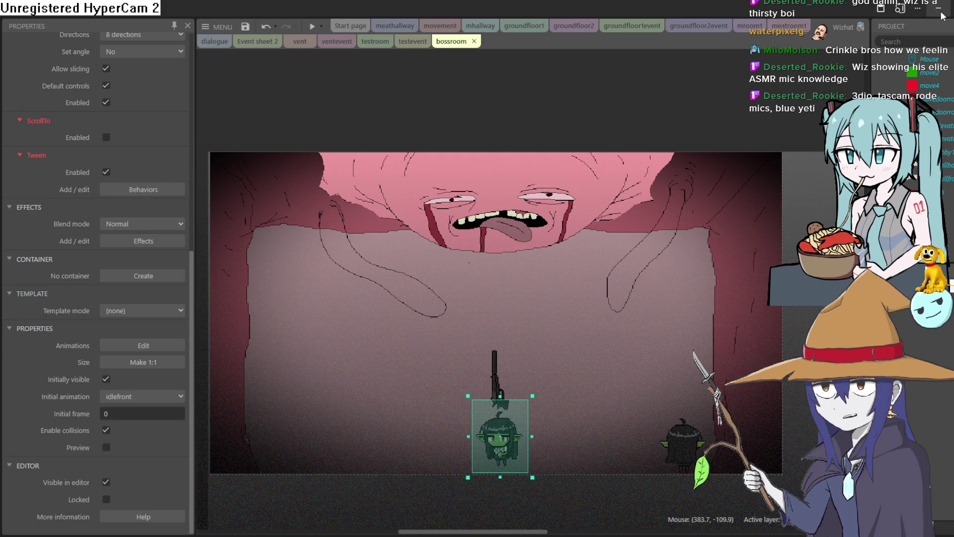
pyautogui.moveTo(729, 119); pyautogui.dragTo(779, 133)
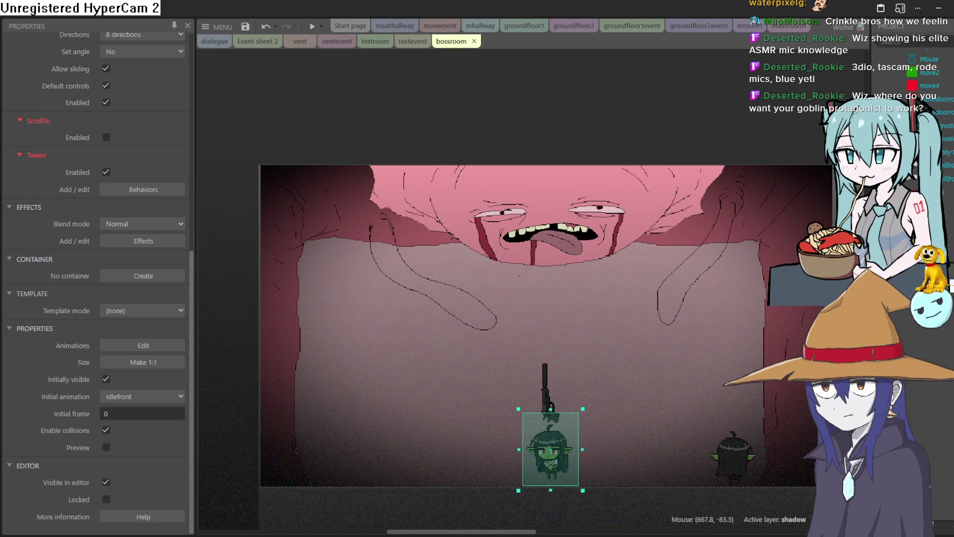
pyautogui.click(942, 16)
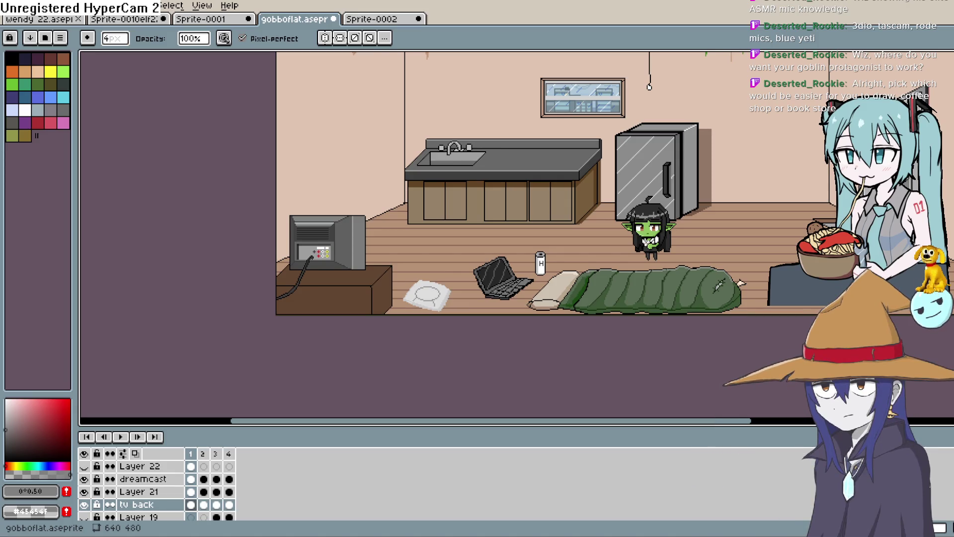
pyautogui.hotkey('alt', 'Tab')
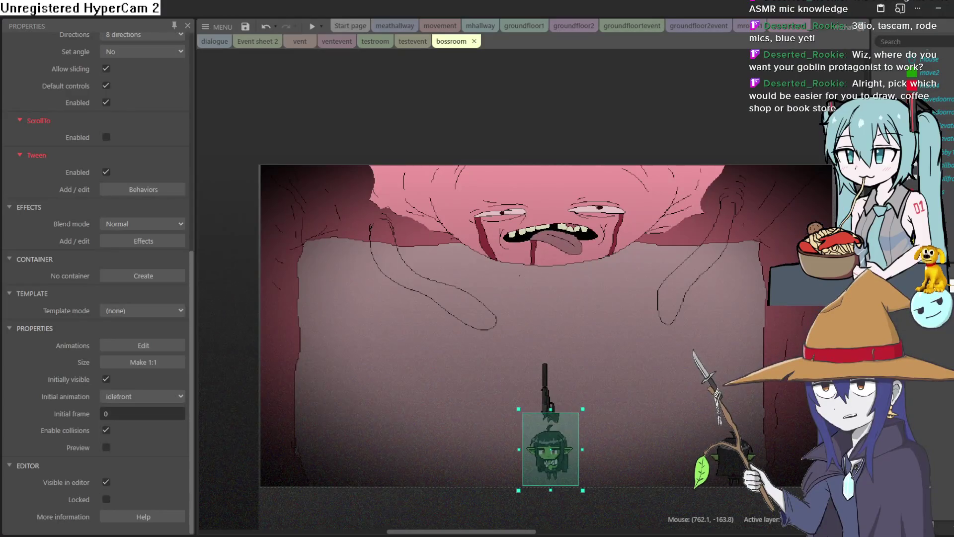
# Step: Flip through the mhallway, movement, meathallway, testroom and testevent tabs, returning to bossroom
pyautogui.click(481, 25)
pyautogui.click(440, 25)
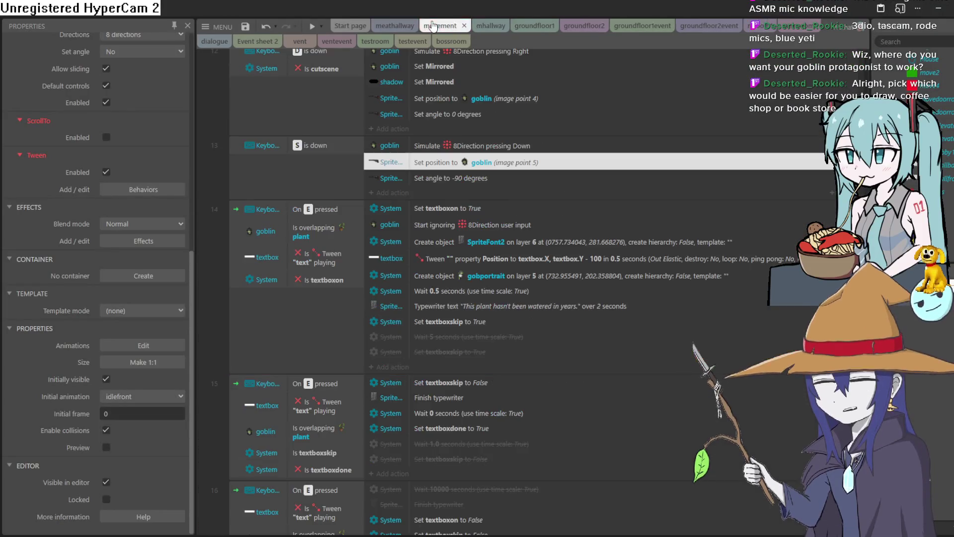
pyautogui.click(407, 25)
pyautogui.scroll(3, 587, 329)
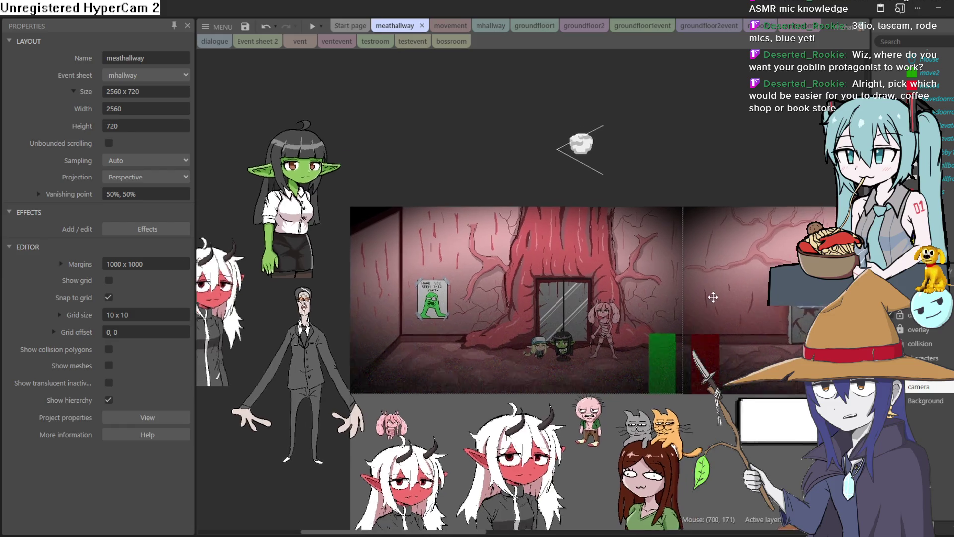
pyautogui.click(376, 41)
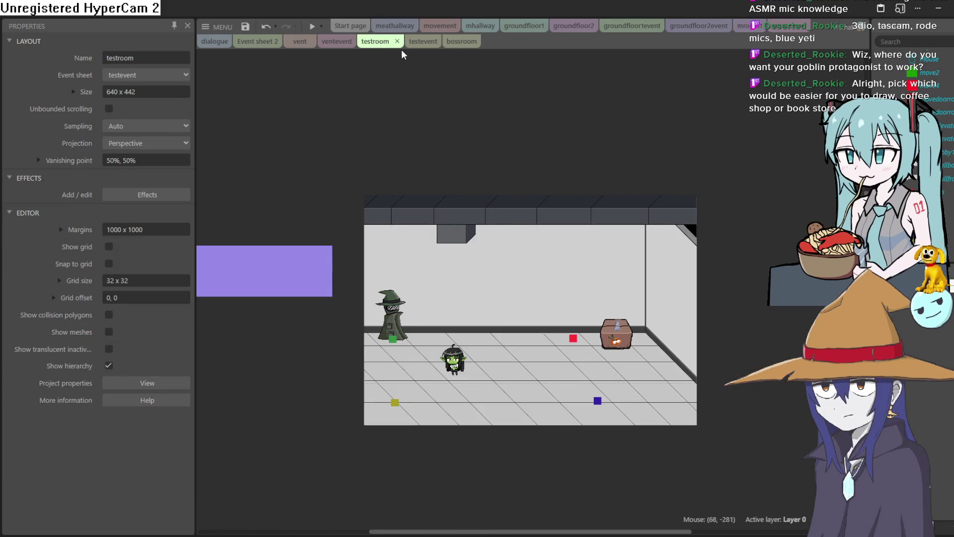
pyautogui.click(423, 41)
pyautogui.click(463, 41)
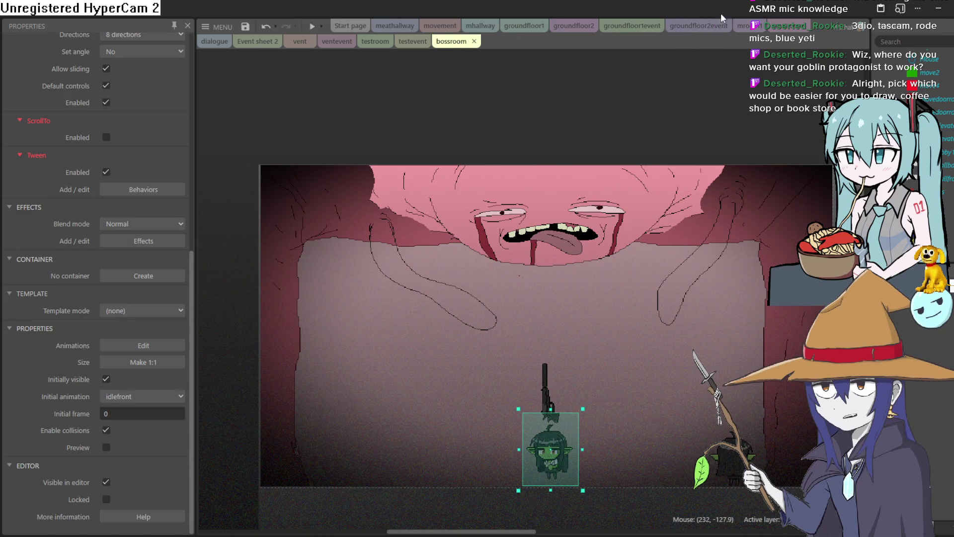
# Step: Inspect the event sheet with the meathallway transition, then switch to the Aseprite flat art
pyautogui.click(756, 30)
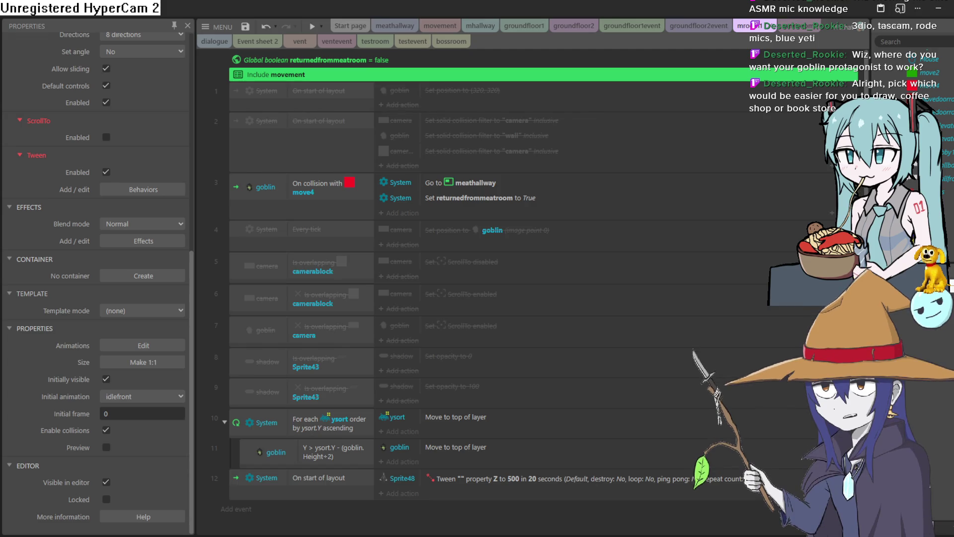
pyautogui.scroll(-1, 497, 293)
pyautogui.scroll(1, 497, 293)
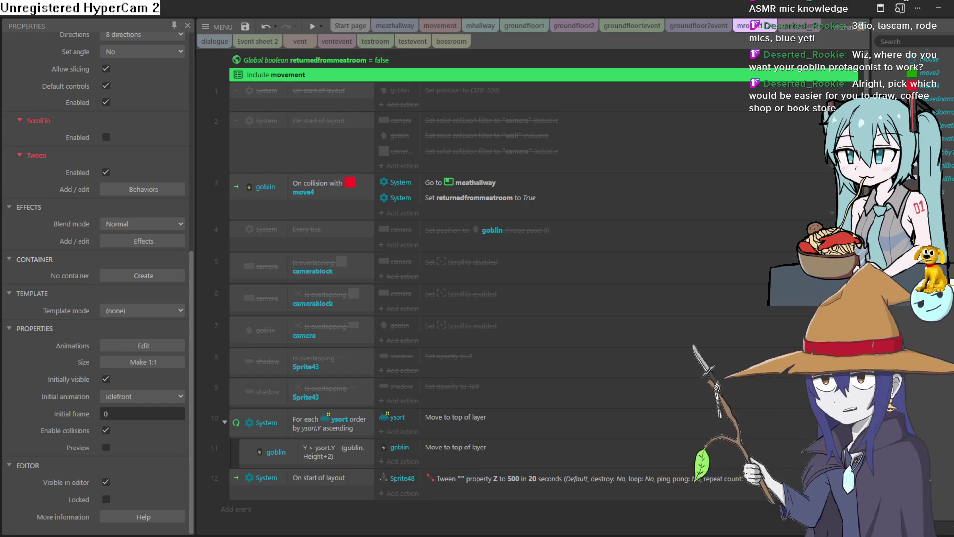
pyautogui.click(940, 5)
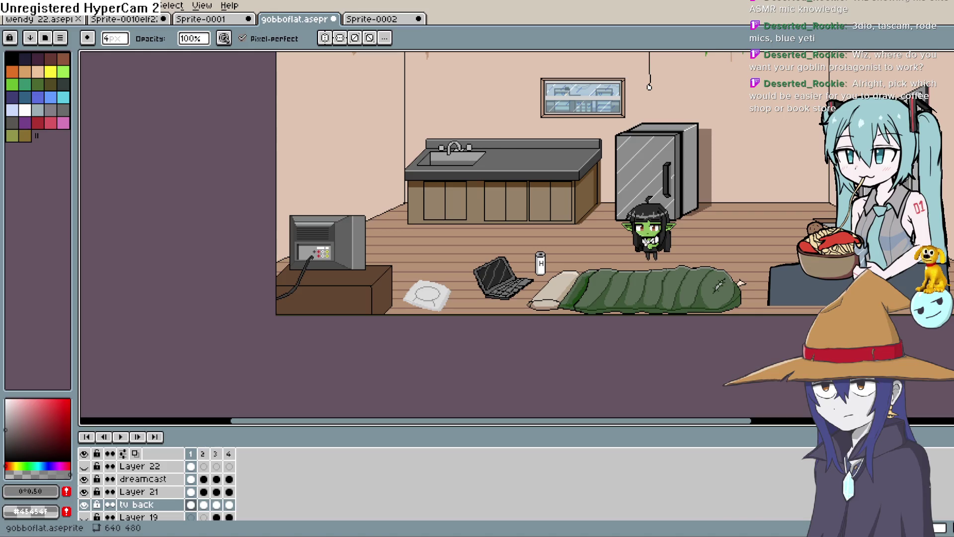
# Step: Zoom in on the white floor cushion and eyedrop its grey outline, #cacaca
pyautogui.press('i')
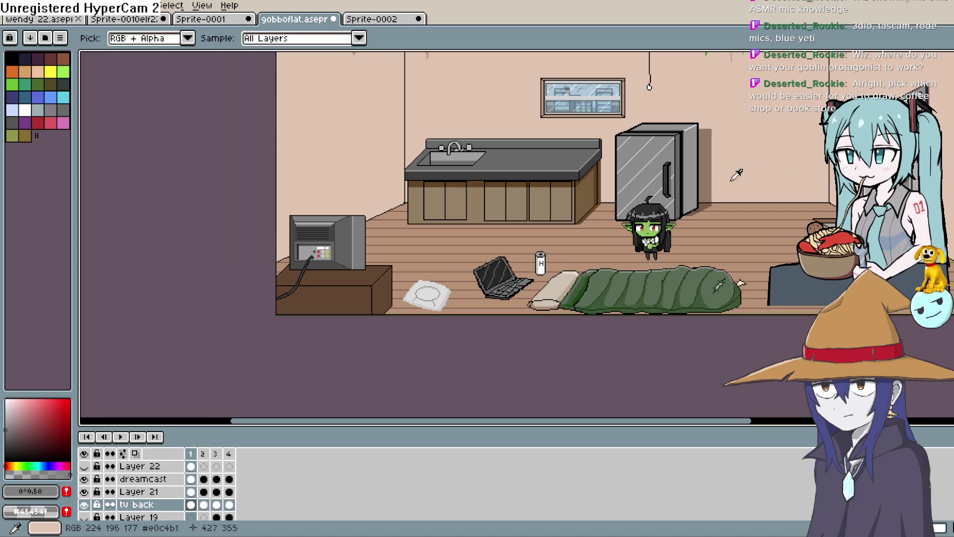
pyautogui.moveTo(576, 244); pyautogui.dragTo(616, 221)
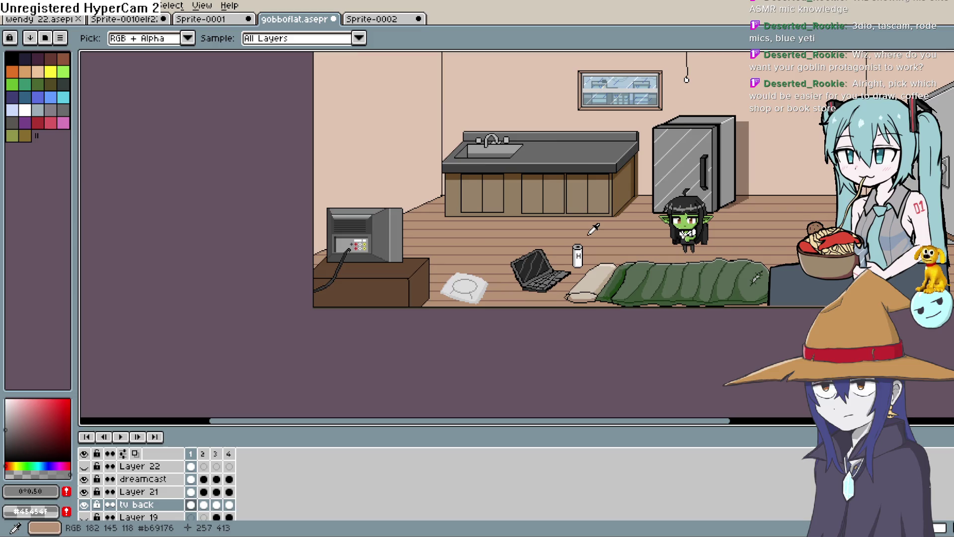
pyautogui.scroll(1, 574, 234)
pyautogui.scroll(1, 574, 234)
pyautogui.moveTo(477, 308); pyautogui.dragTo(594, 191)
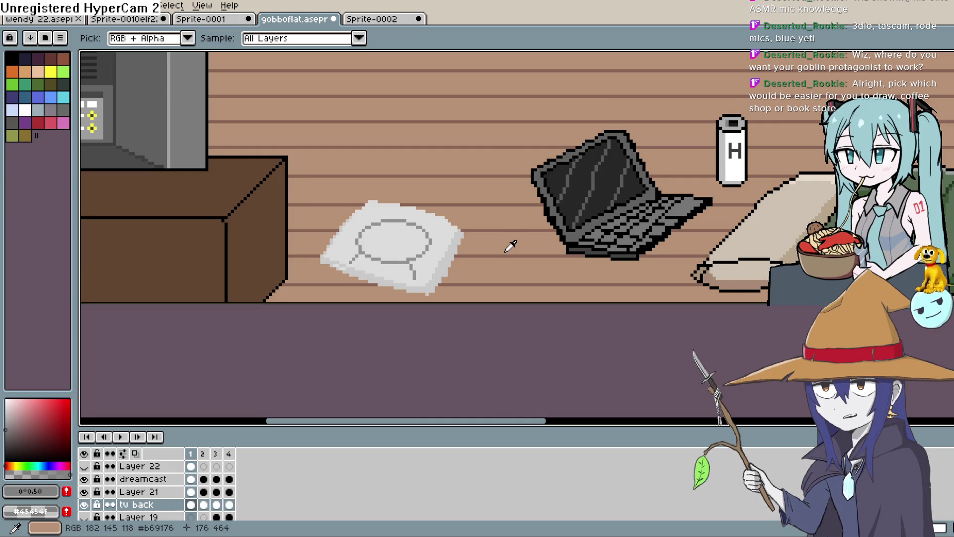
pyautogui.moveTo(503, 253)
pyautogui.mouseDown()
pyautogui.moveTo(507, 270)
pyautogui.moveTo(558, 205)
pyautogui.moveTo(546, 235)
pyautogui.mouseUp()
pyautogui.scroll(1, 501, 267)
pyautogui.press('alt')
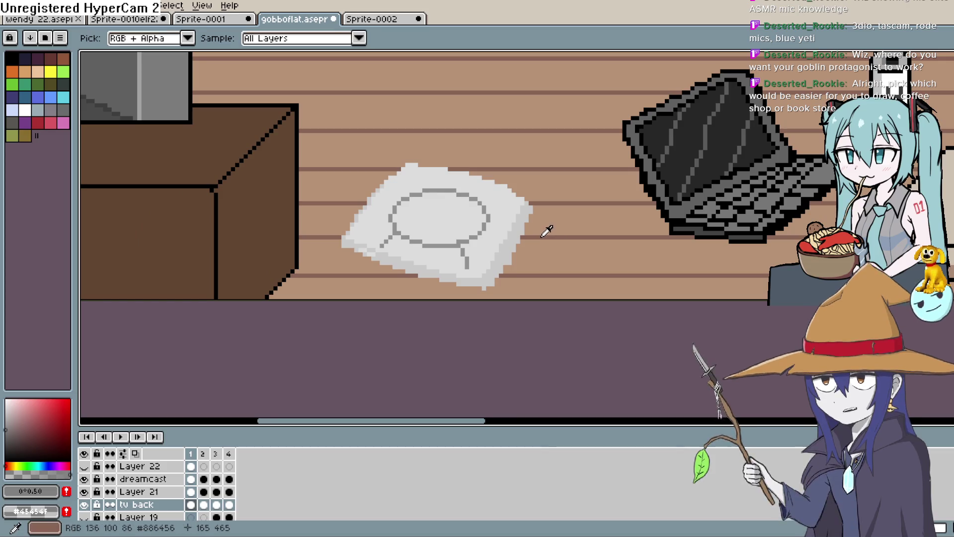
pyautogui.scroll(3, 501, 241)
pyautogui.click(433, 276)
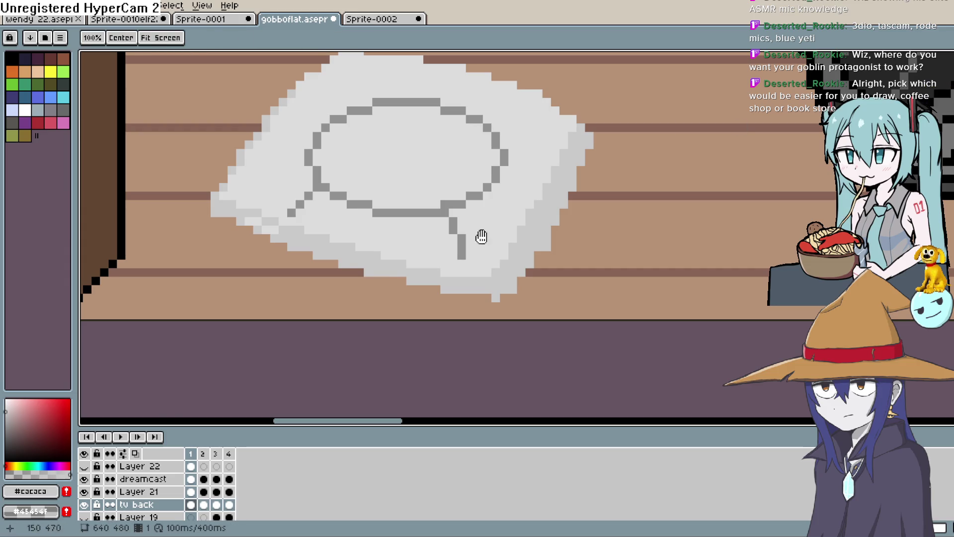
# Step: On the dreamcast layer's frame 1, add #cacaca pixels along the cushion's lower edge, then sample #dcdcdc
pyautogui.moveTo(481, 235); pyautogui.dragTo(487, 254)
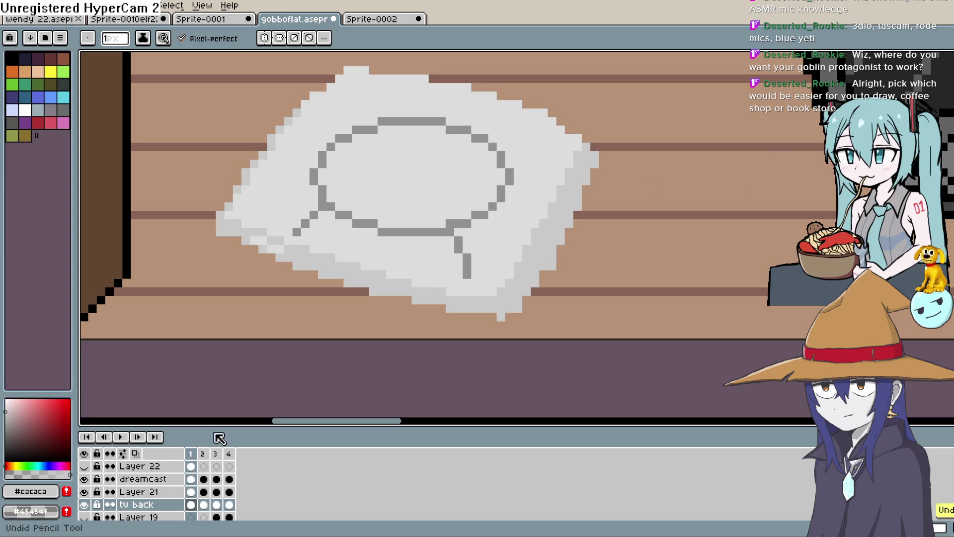
pyautogui.click(177, 479)
pyautogui.click(191, 478)
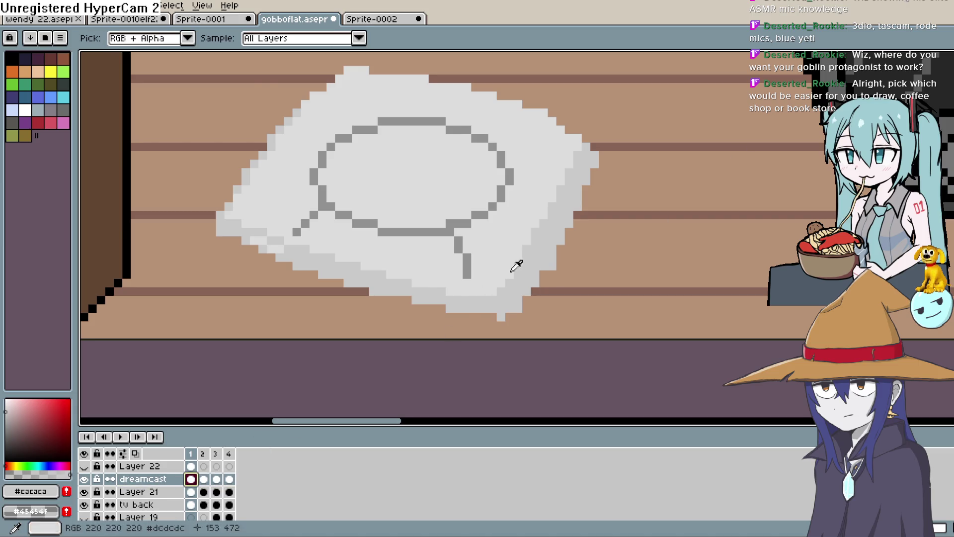
pyautogui.moveTo(517, 279)
pyautogui.mouseDown()
pyautogui.moveTo(263, 187)
pyautogui.moveTo(245, 210)
pyautogui.moveTo(250, 197)
pyautogui.moveTo(269, 219)
pyautogui.moveTo(287, 204)
pyautogui.moveTo(286, 246)
pyautogui.moveTo(303, 214)
pyautogui.moveTo(334, 248)
pyautogui.moveTo(390, 243)
pyautogui.moveTo(432, 271)
pyautogui.moveTo(510, 296)
pyautogui.mouseUp()
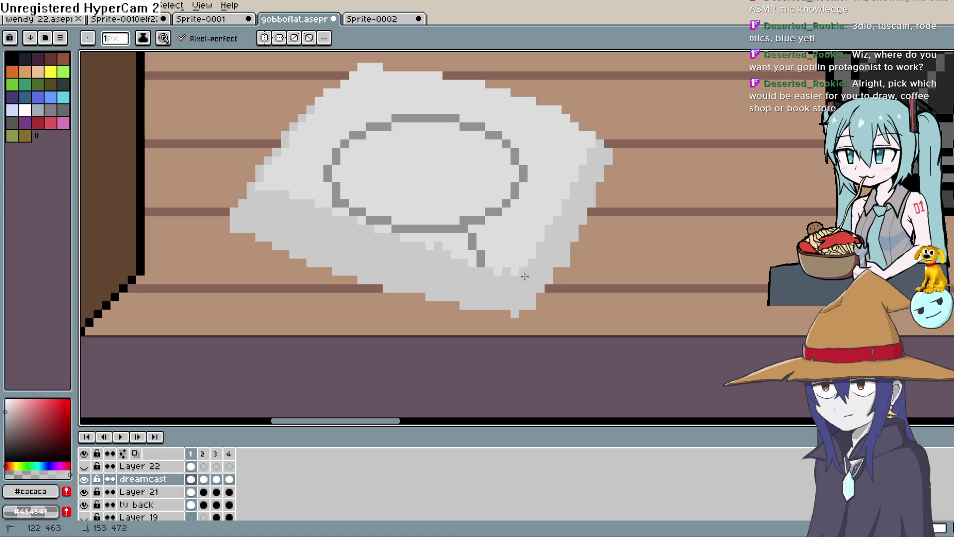
pyautogui.moveTo(522, 284); pyautogui.dragTo(521, 300)
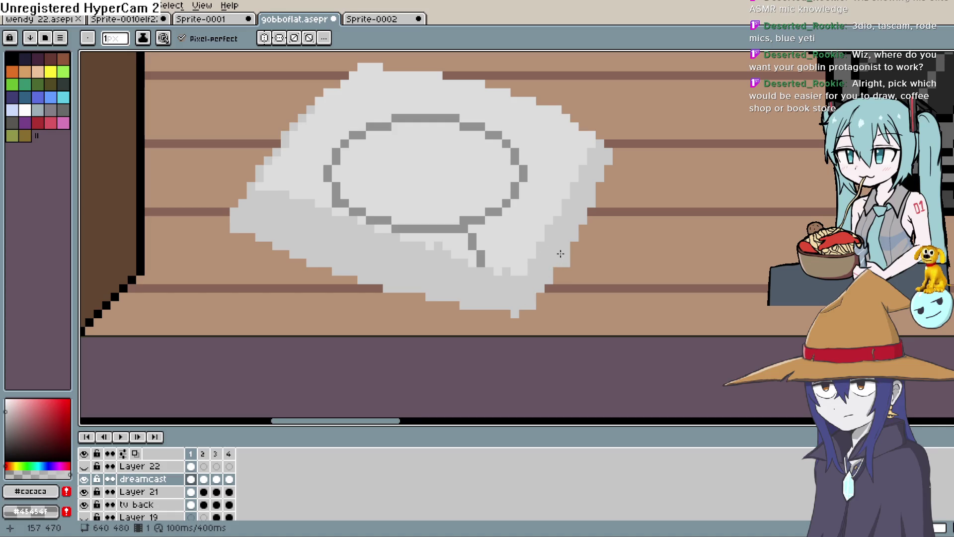
pyautogui.keyDown('alt'); pyautogui.click(539, 211); pyautogui.keyUp('alt')
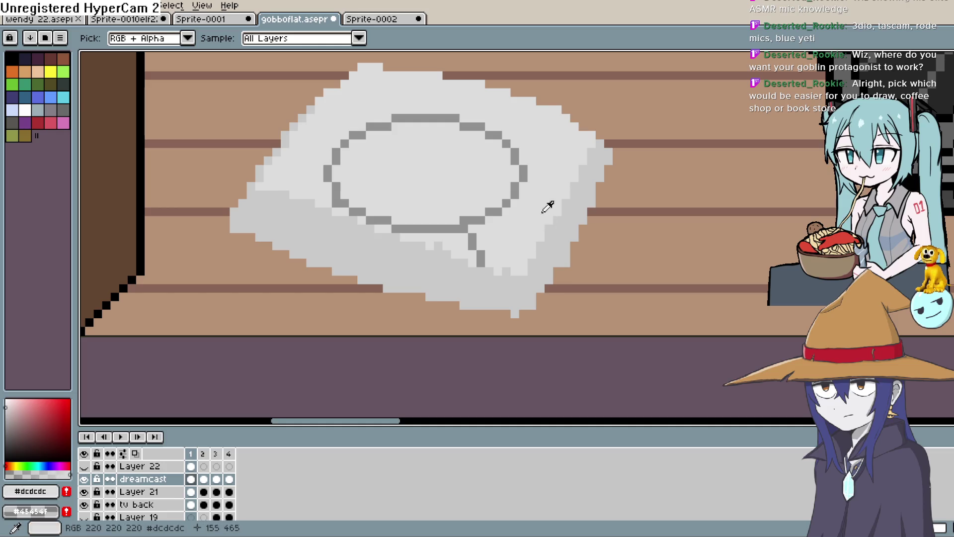
# Step: Draw a near-white vertical strip hanging below the cushion's bottom edge
pyautogui.click(6, 400)
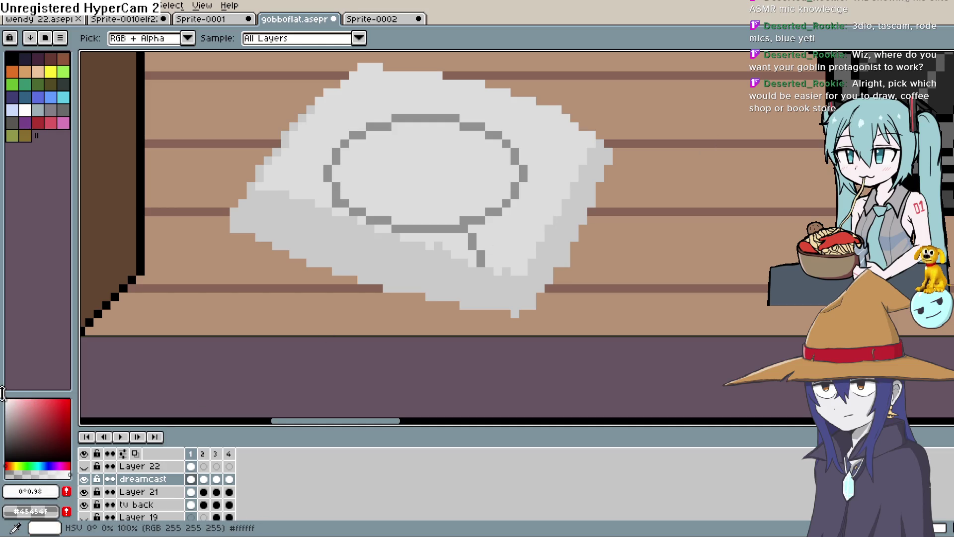
pyautogui.scroll(-2, 571, 211)
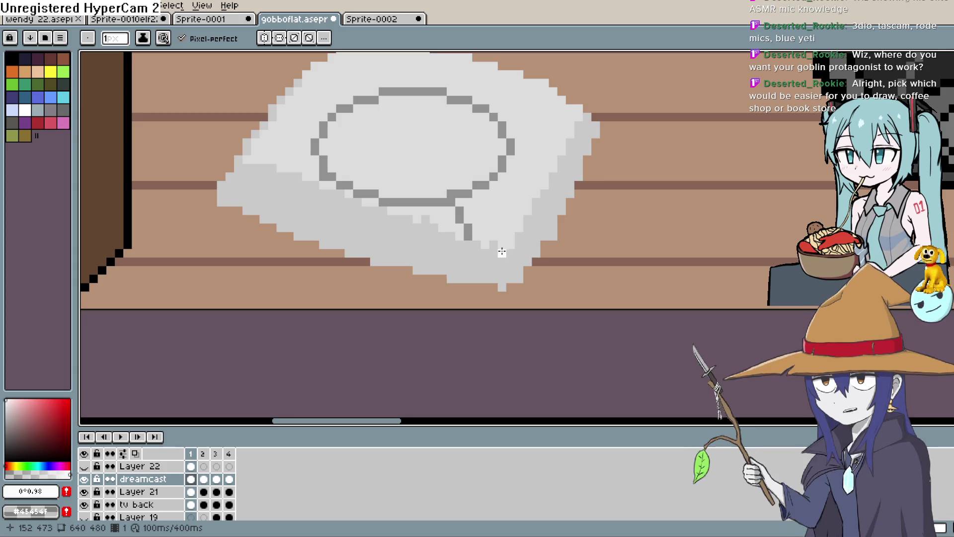
pyautogui.moveTo(503, 252); pyautogui.dragTo(503, 289)
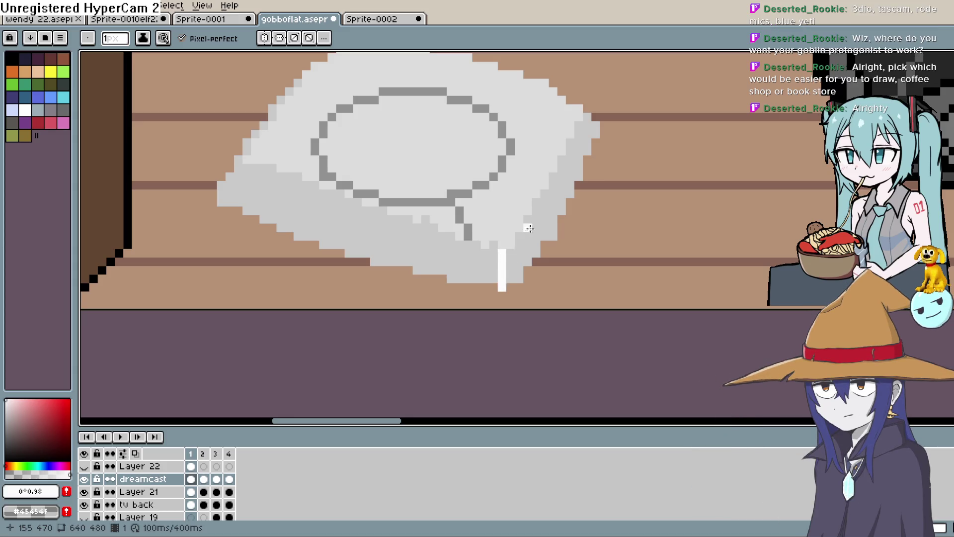
pyautogui.hotkey('ctrl', 'z')
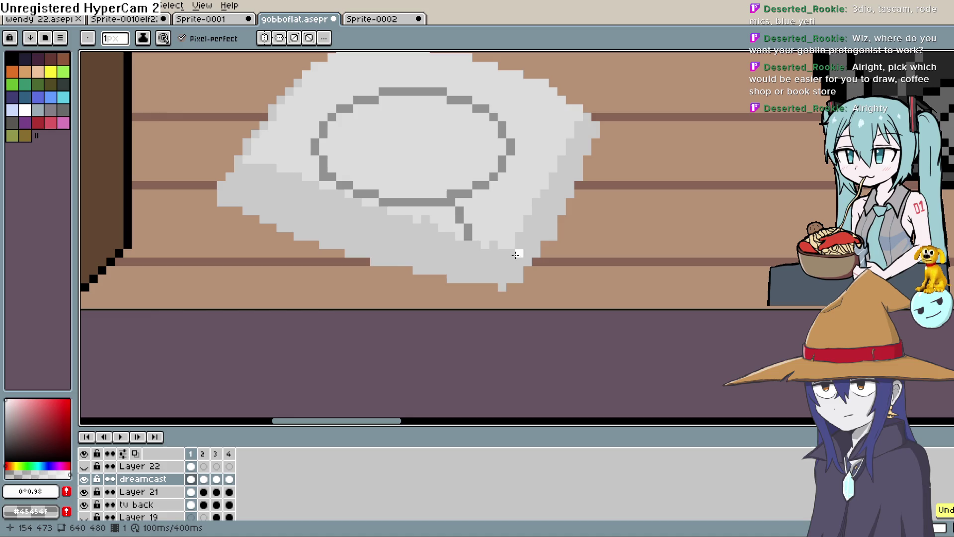
pyautogui.moveTo(504, 253); pyautogui.dragTo(503, 275)
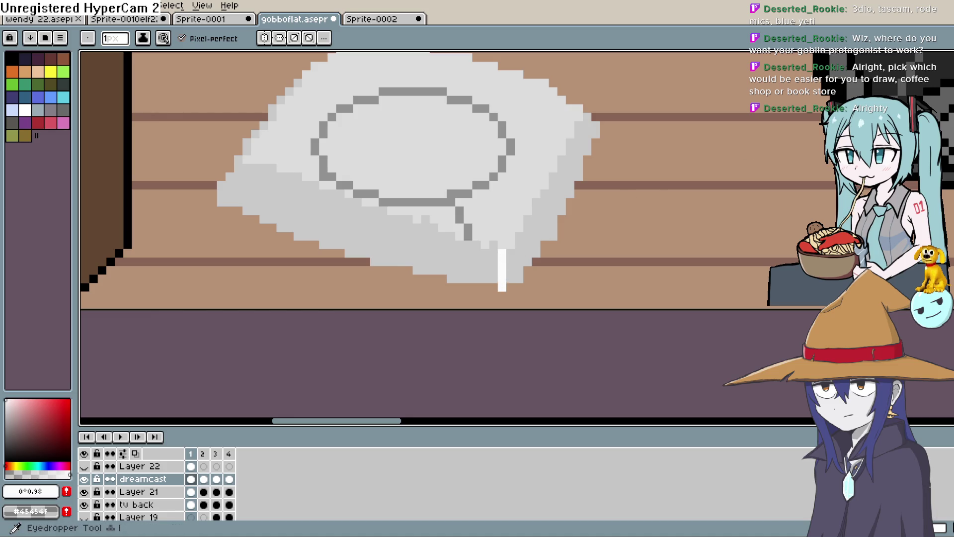
pyautogui.press('i')
pyautogui.click(485, 228)
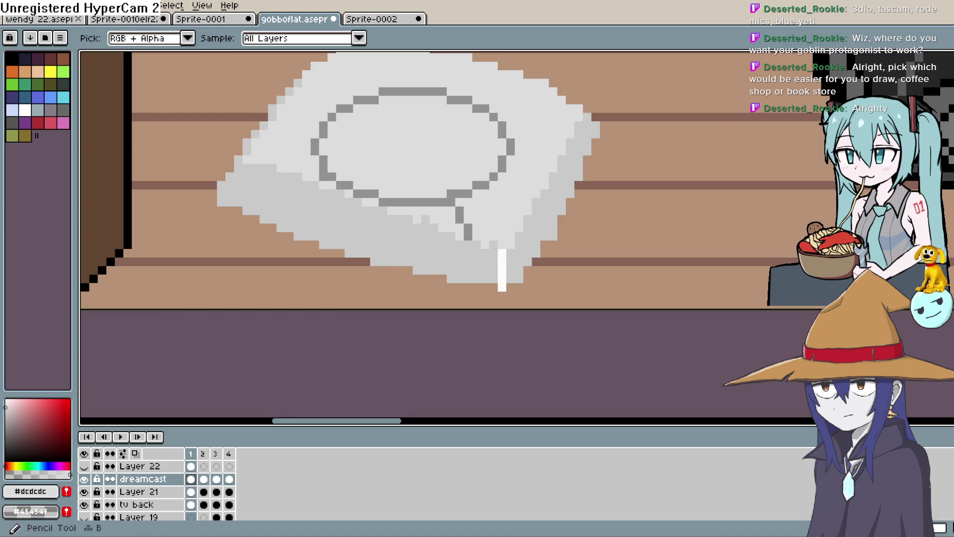
pyautogui.press('b')
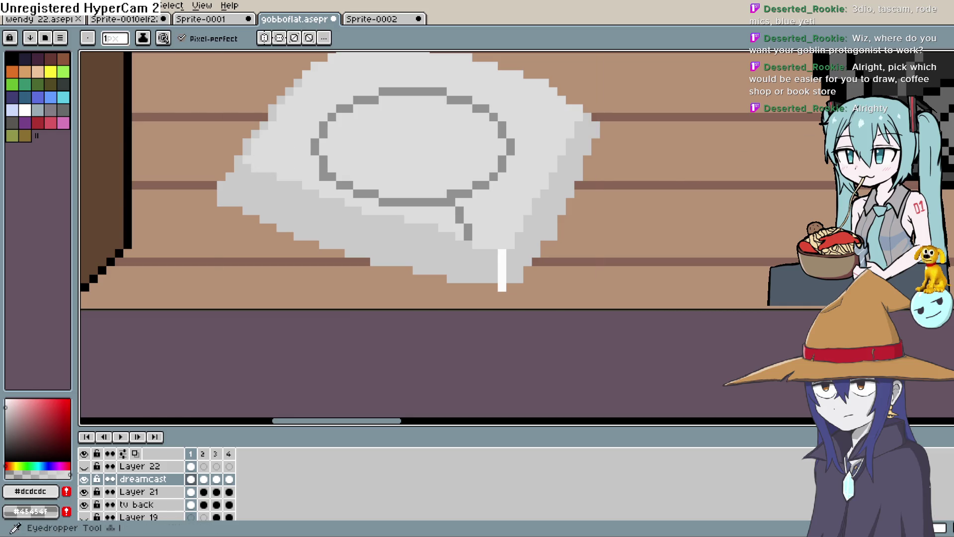
# Step: Fill the strip with a very light grey, then resample the cushion's #cacaca
pyautogui.press('i')
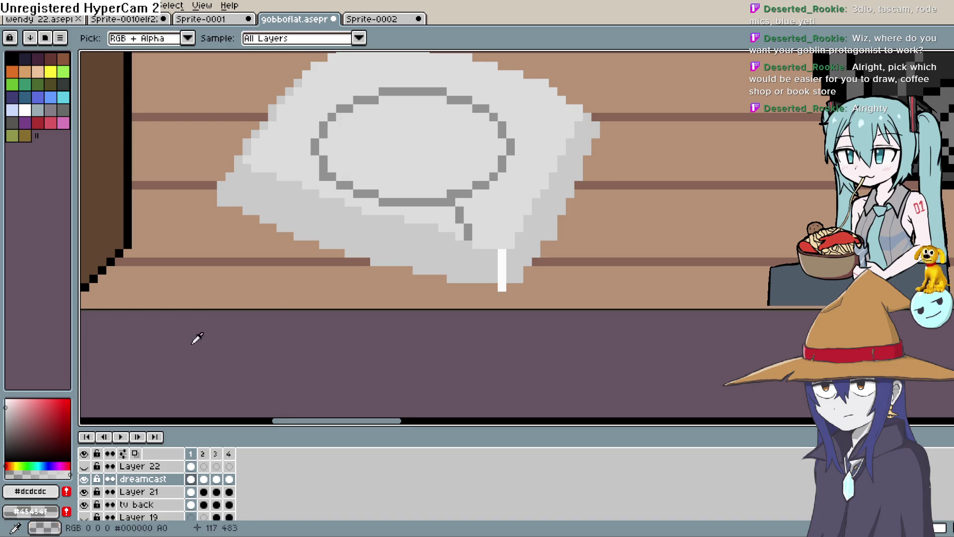
pyautogui.click(6, 405)
pyautogui.click(8, 402)
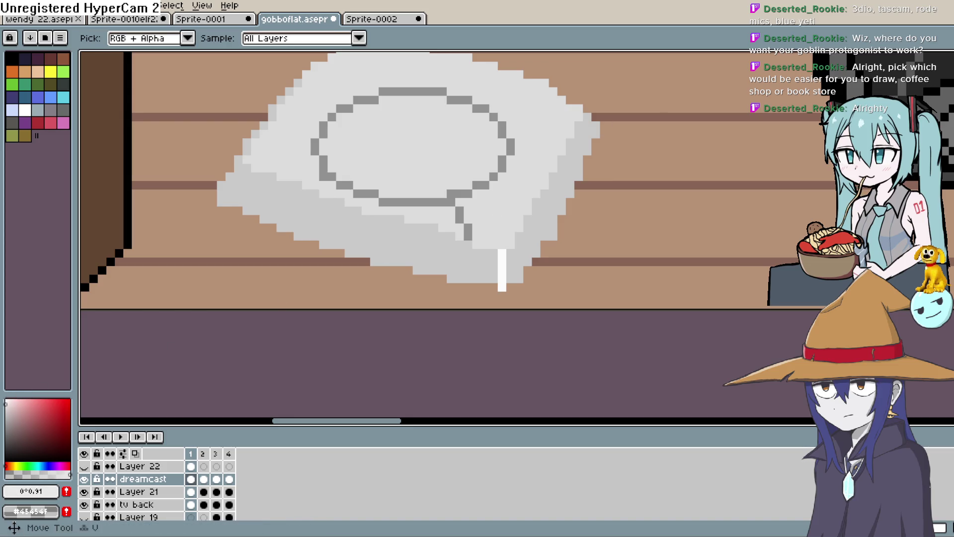
pyautogui.press('g')
pyautogui.click(505, 254)
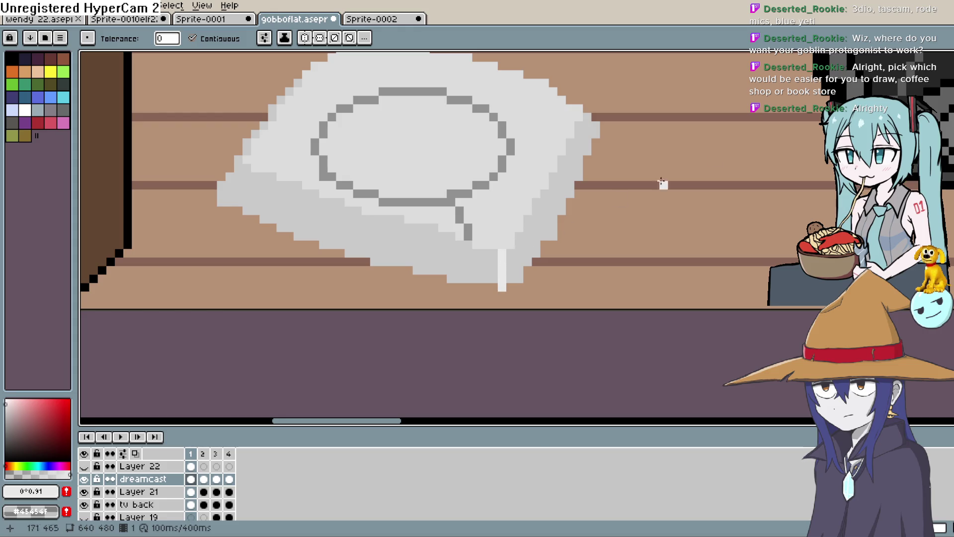
pyautogui.press('i')
pyautogui.click(505, 242)
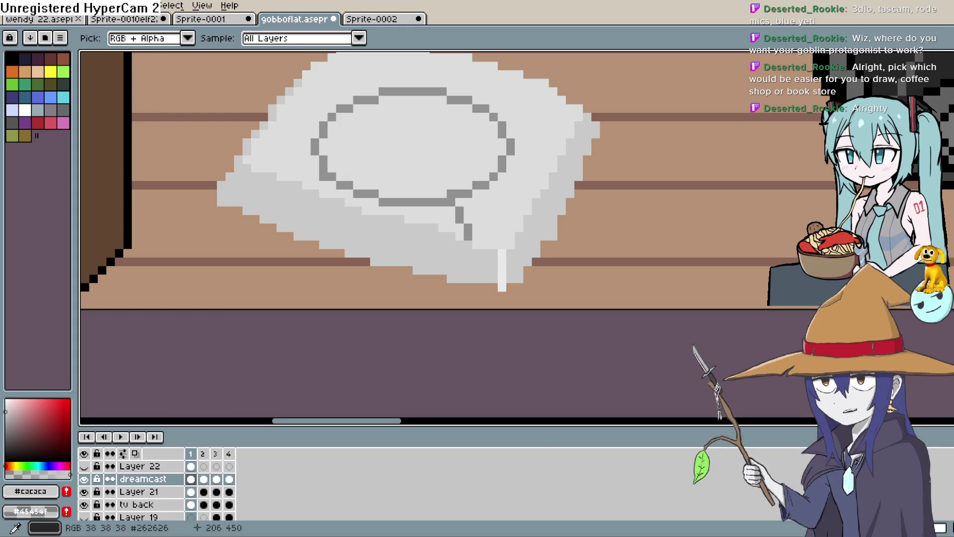
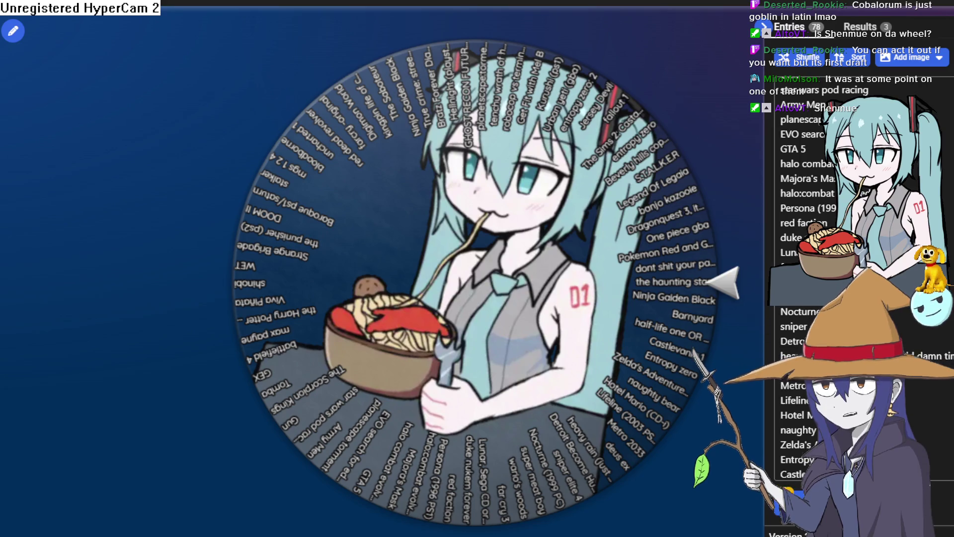
# Step: Add 'Shenmue' on a new line at the end of the Wheel of Names entries
pyautogui.press('Return')
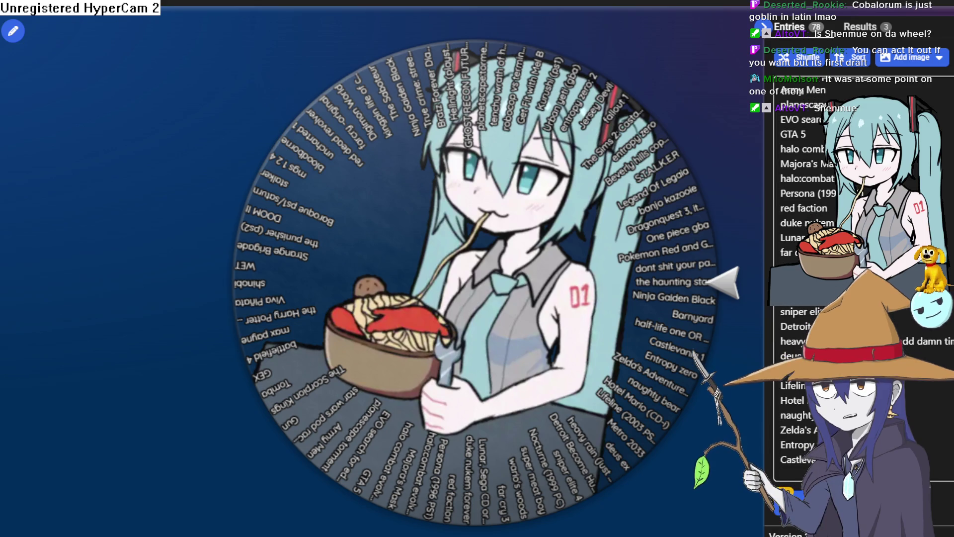
pyautogui.write('Shenmue')
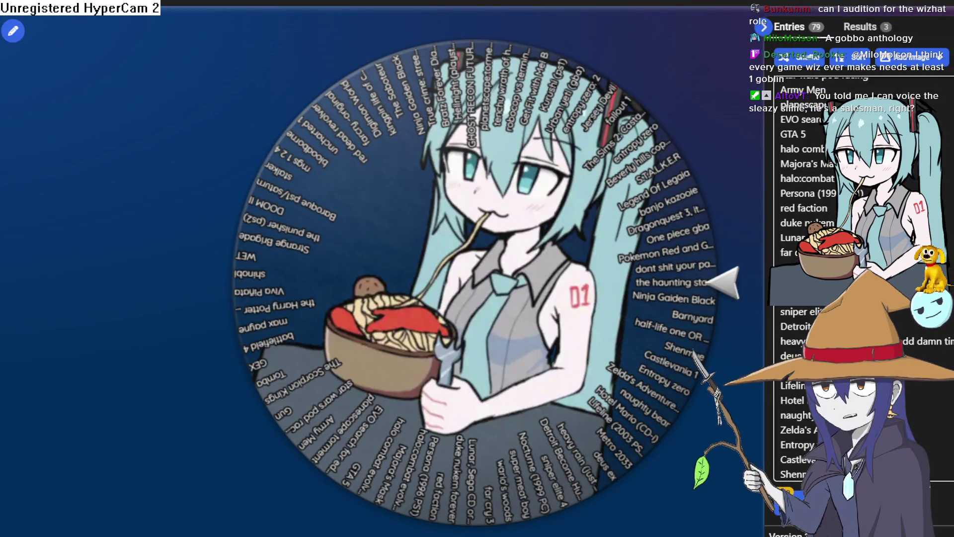
# Step: Scroll through the Entries list of games, then switch over to the Aseprite window
pyautogui.scroll(9, 805, 279)
pyautogui.scroll(6, 805, 279)
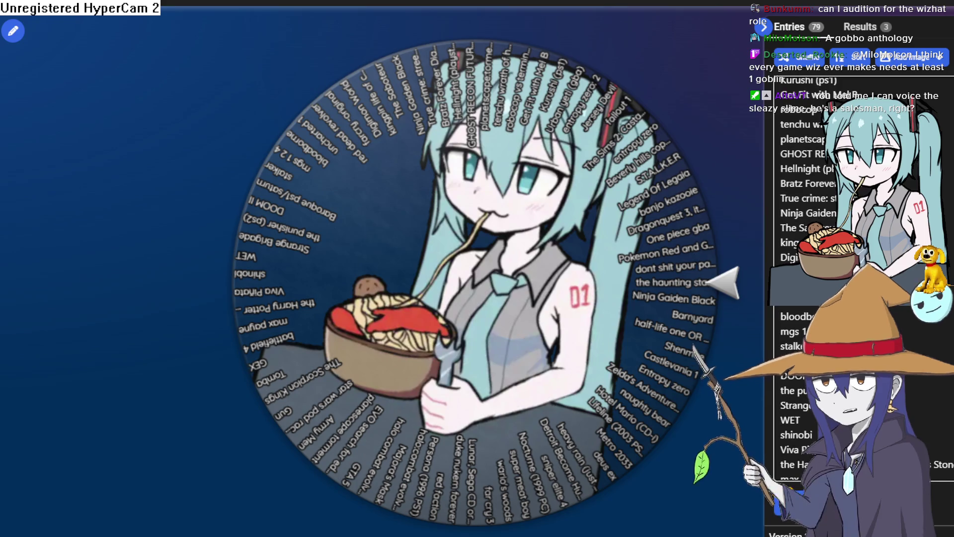
pyautogui.scroll(-15, 805, 279)
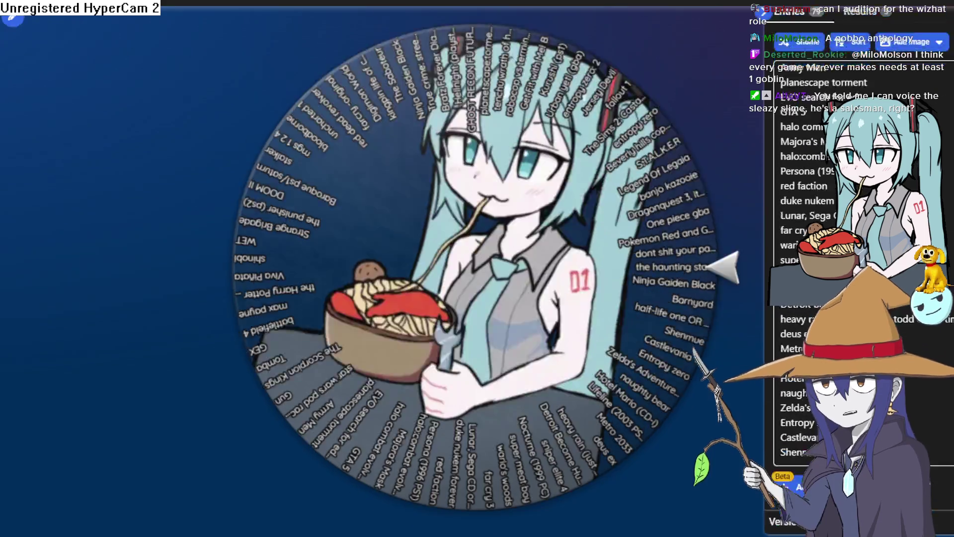
pyautogui.scroll(5, 581, 291)
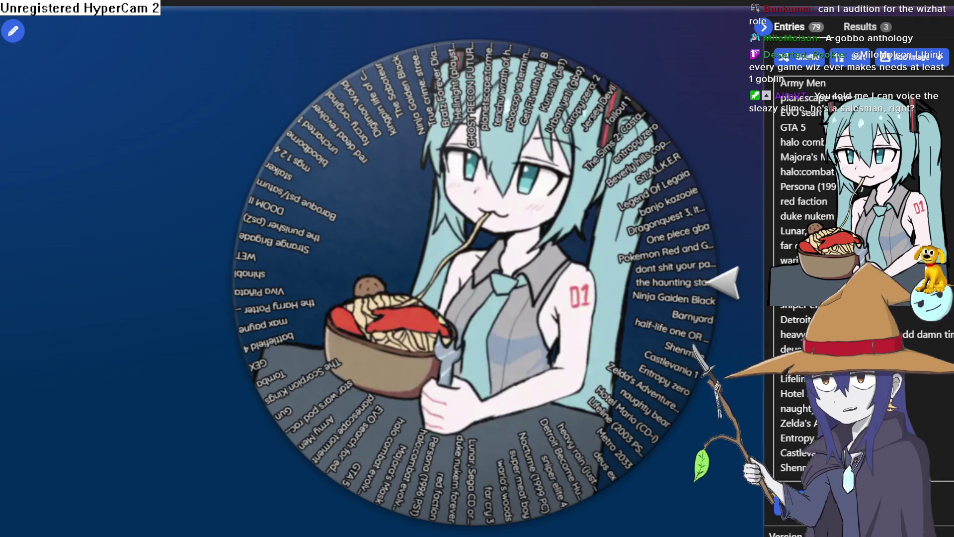
pyautogui.hotkey('alt', 'Tab')
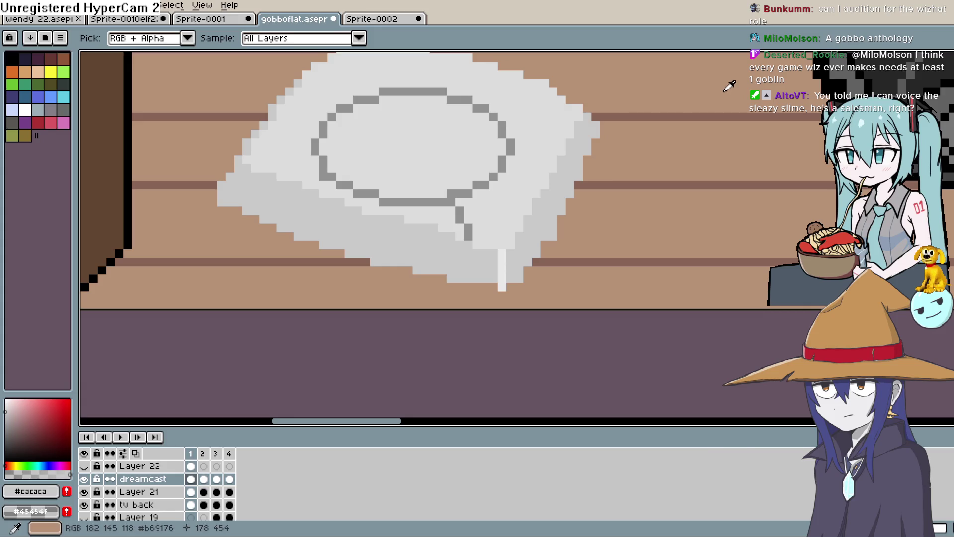
# Step: Open Aseprite's File menu
pyautogui.click(10, 6)
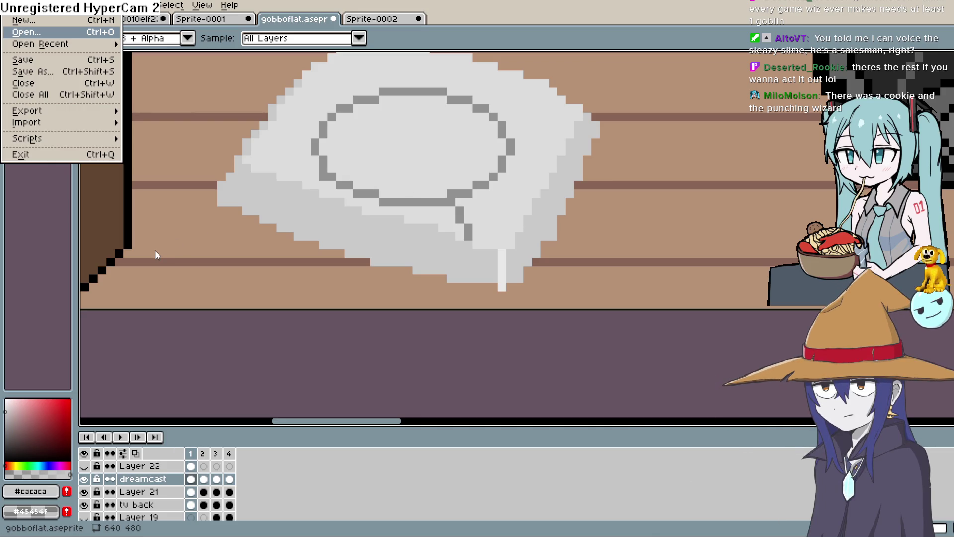
# Step: Open sleazeslime.png in a new Aseprite tab, then go back to the game project
pyautogui.press('Return')
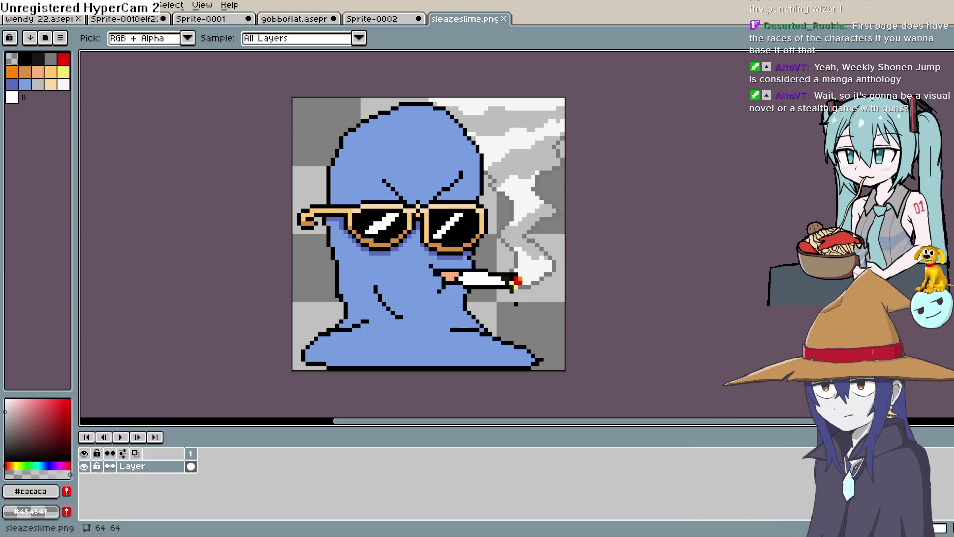
pyautogui.hotkey('alt', 'Tab')
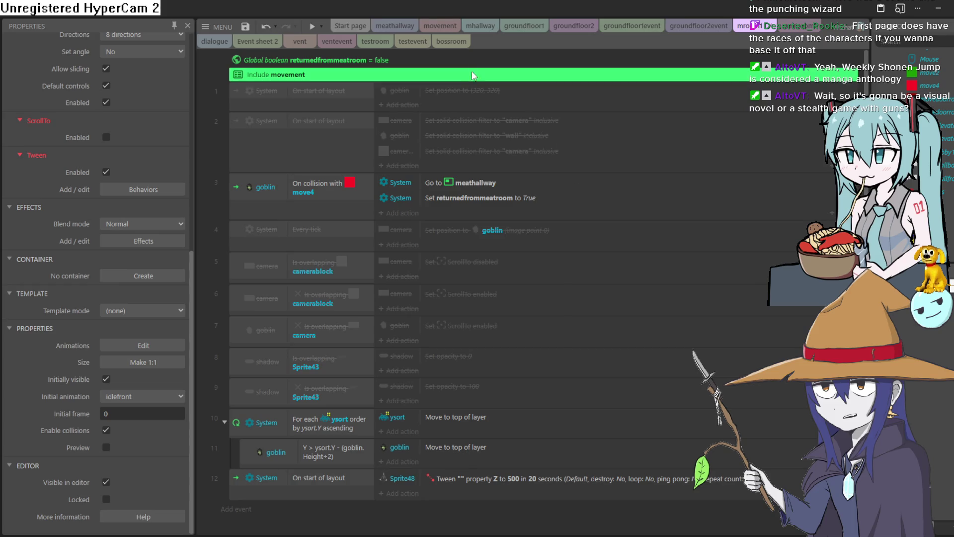
# Step: Cycle through the layout and event sheet tabs and settle on the groundfloor2 layout
pyautogui.click(377, 42)
pyautogui.click(400, 42)
pyautogui.click(376, 42)
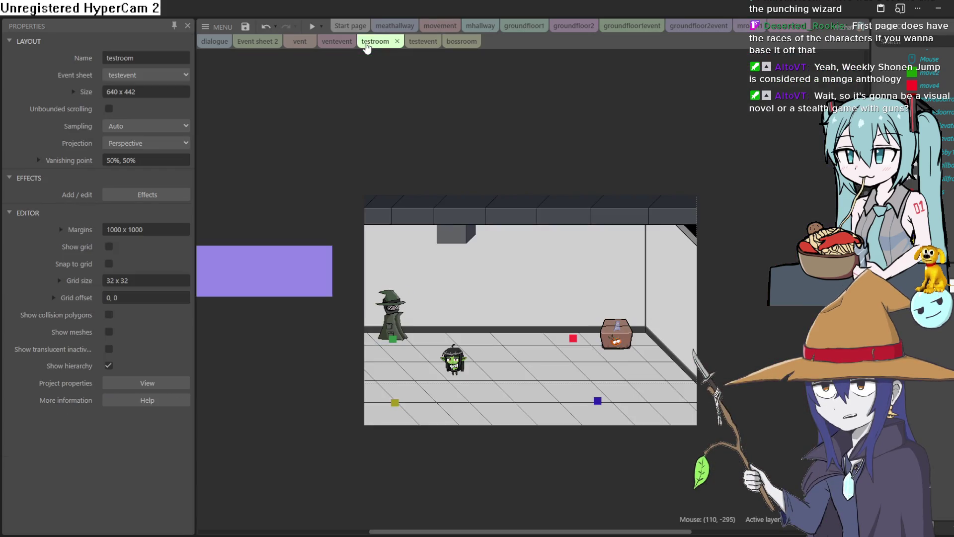
pyautogui.click(336, 42)
pyautogui.click(300, 42)
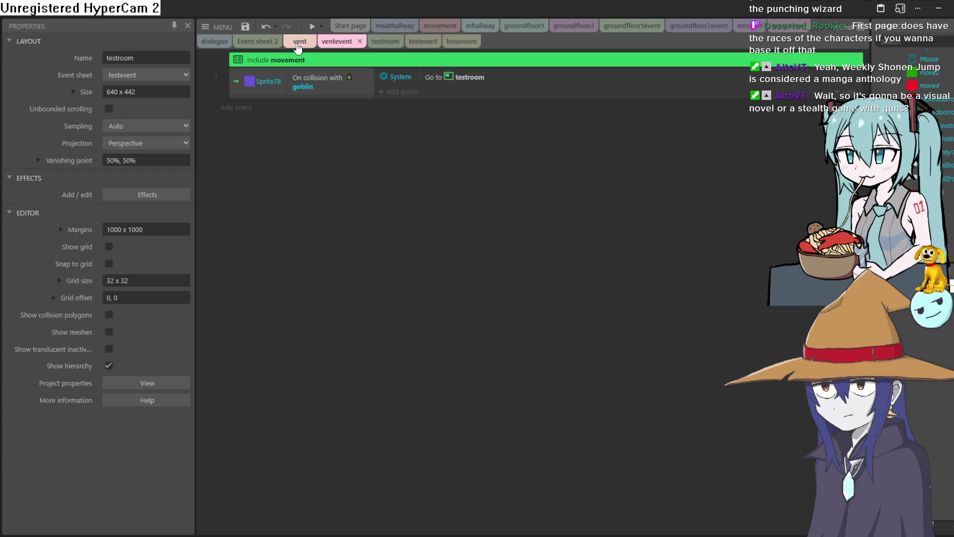
pyautogui.click(260, 44)
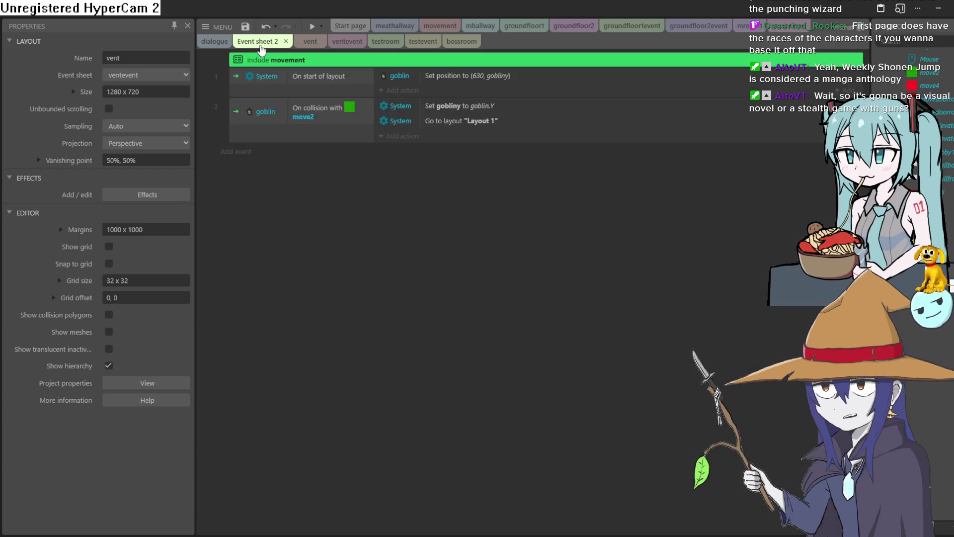
pyautogui.click(790, 26)
pyautogui.click(753, 29)
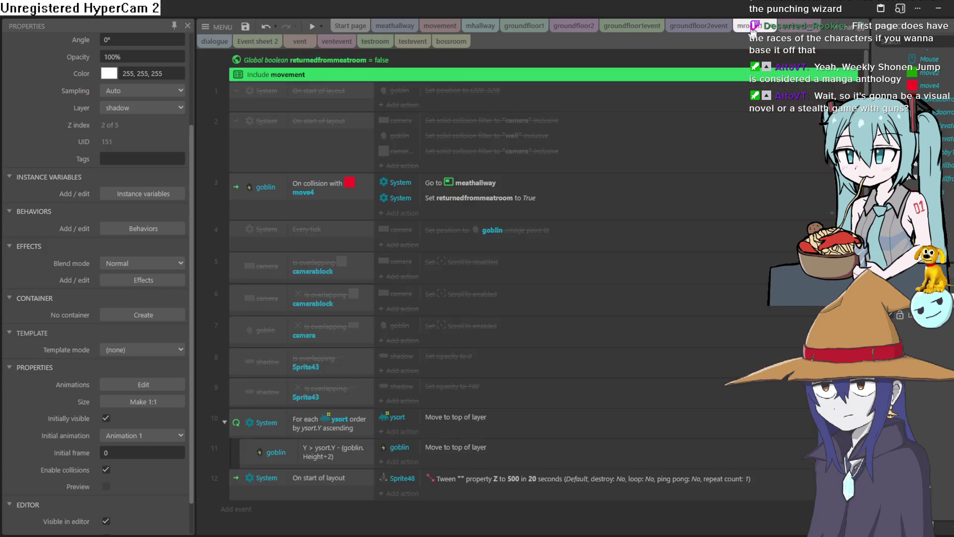
pyautogui.click(699, 27)
pyautogui.click(637, 27)
pyautogui.click(572, 29)
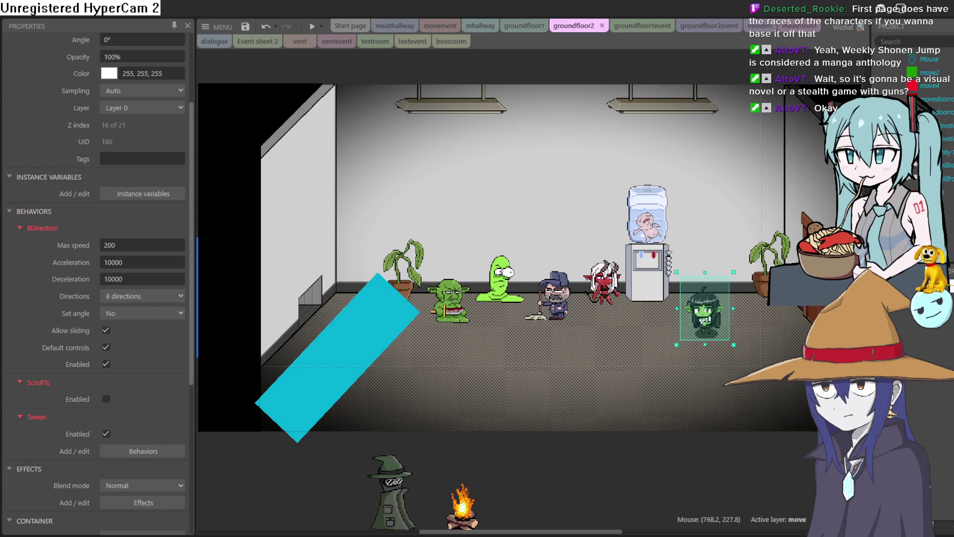
# Step: Insert a new Sprite object into groundfloor2, place it, and start loading the sleazeslime image
pyautogui.hscroll(2, 729, 292)
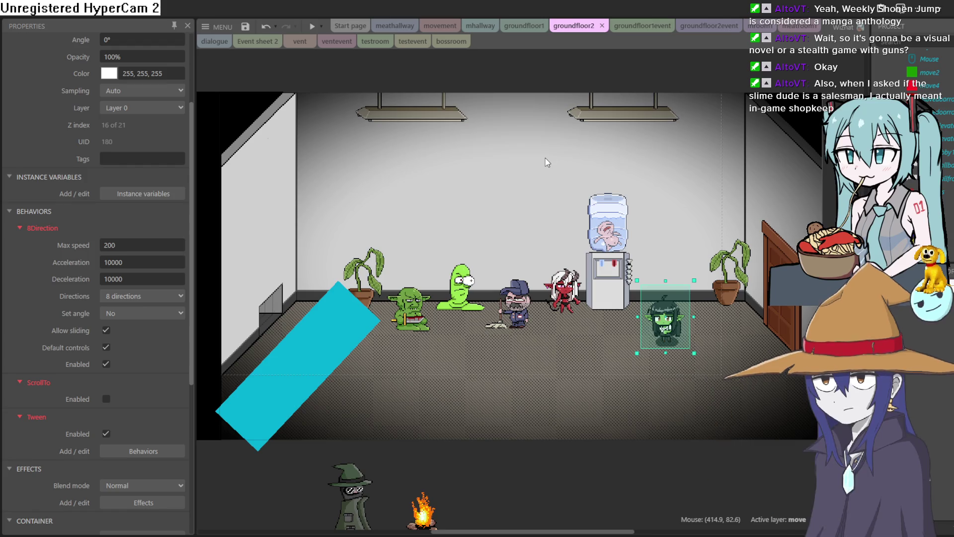
pyautogui.click(216, 30)
pyautogui.click(216, 30)
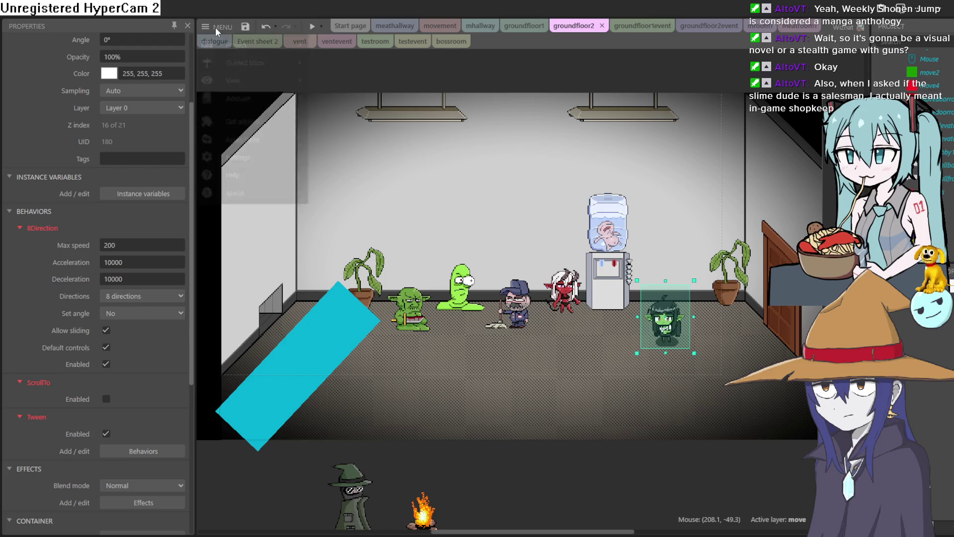
pyautogui.scroll(3, 386, 175)
pyautogui.doubleClick(425, 127)
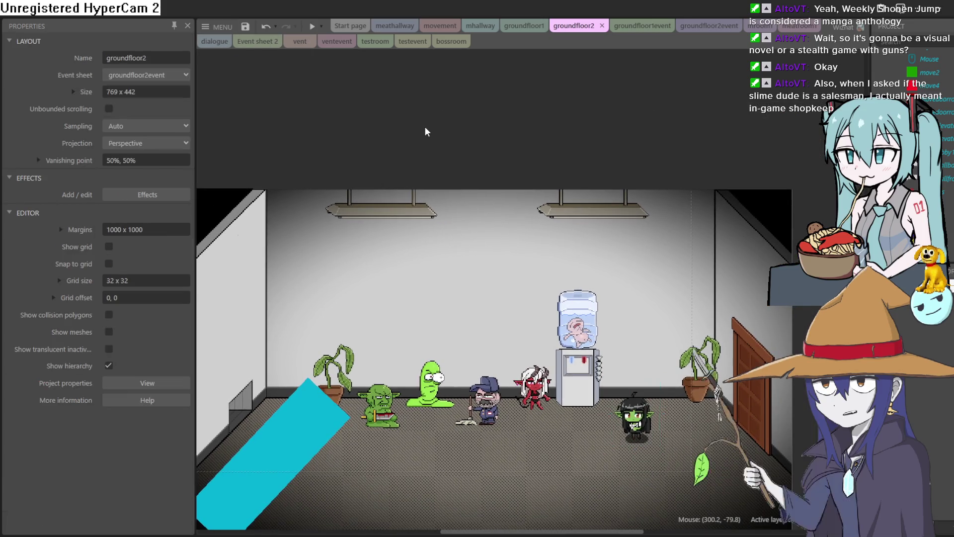
pyautogui.click(603, 398)
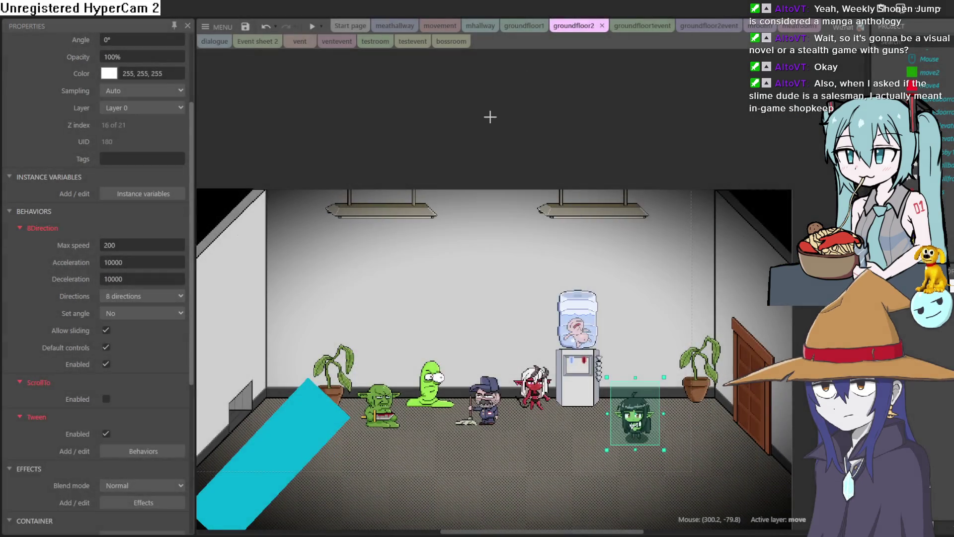
pyautogui.click(490, 117)
pyautogui.click(122, 51)
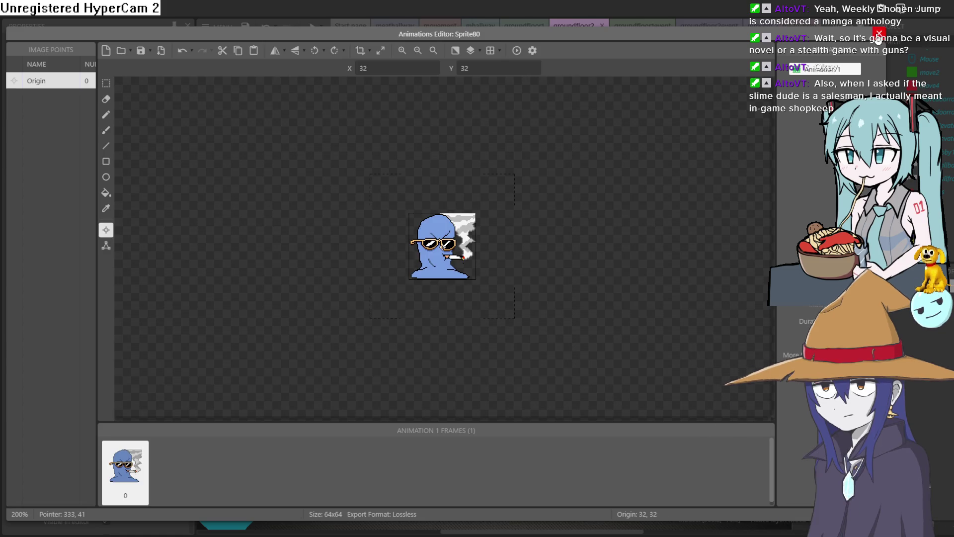
# Step: Move the sunglassed blue blob beside the water cooler, with the green slime dragged alongside it
pyautogui.press('Escape')
pyautogui.moveTo(492, 135)
pyautogui.mouseDown()
pyautogui.moveTo(535, 392)
pyautogui.moveTo(587, 441)
pyautogui.mouseUp()
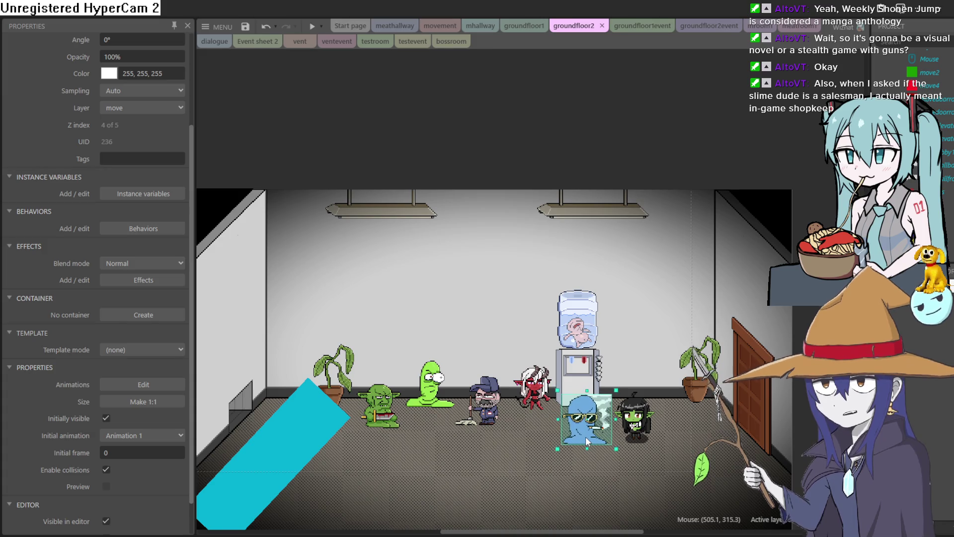
pyautogui.scroll(5, 601, 415)
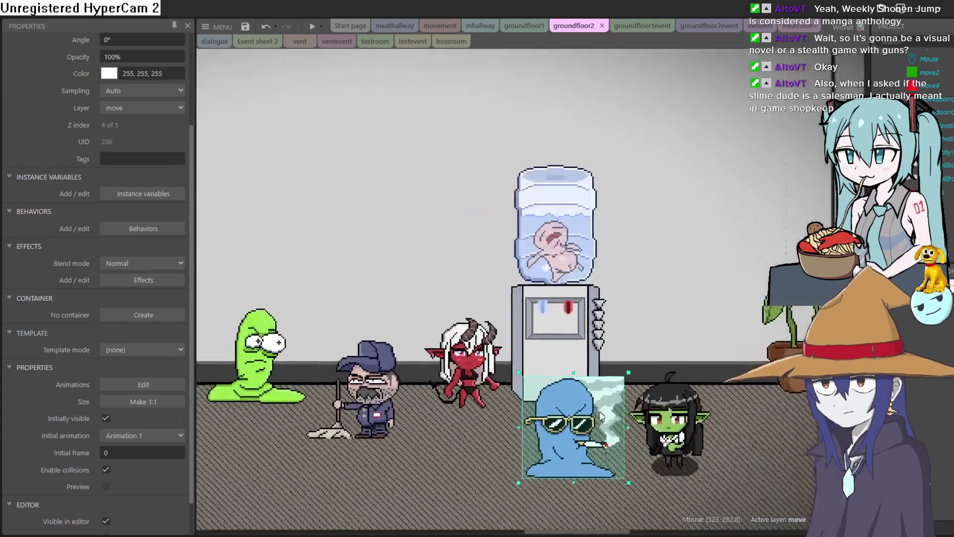
pyautogui.moveTo(565, 408); pyautogui.dragTo(573, 401)
pyautogui.hscroll(-4, 462, 358)
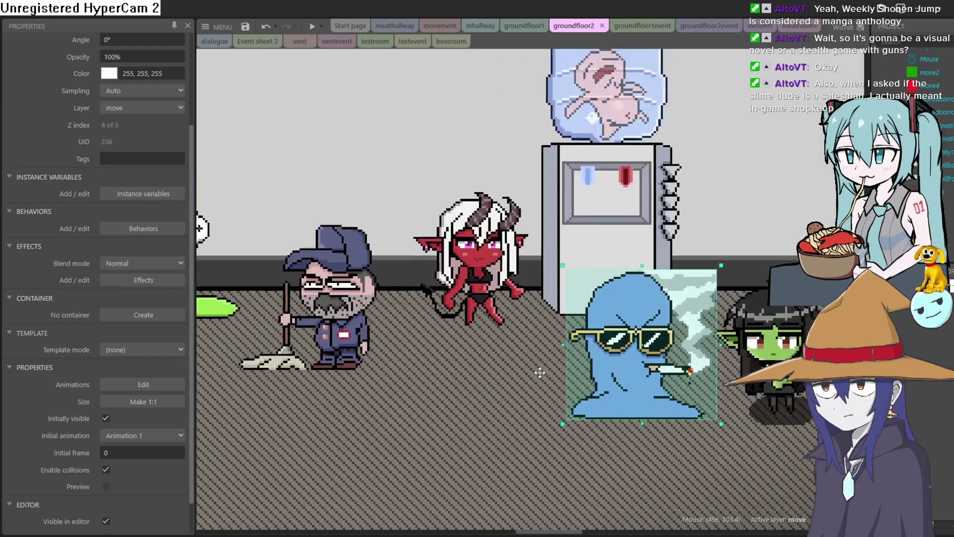
pyautogui.moveTo(347, 307)
pyautogui.mouseDown()
pyautogui.moveTo(441, 387)
pyautogui.moveTo(590, 384)
pyautogui.mouseUp()
pyautogui.scroll(-2, 769, 452)
pyautogui.scroll(5, 593, 408)
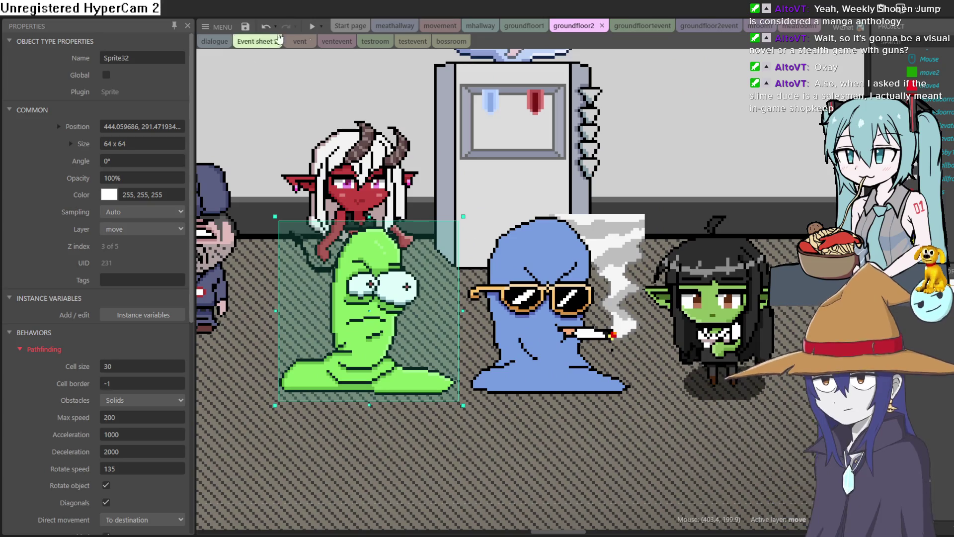
pyautogui.click(313, 27)
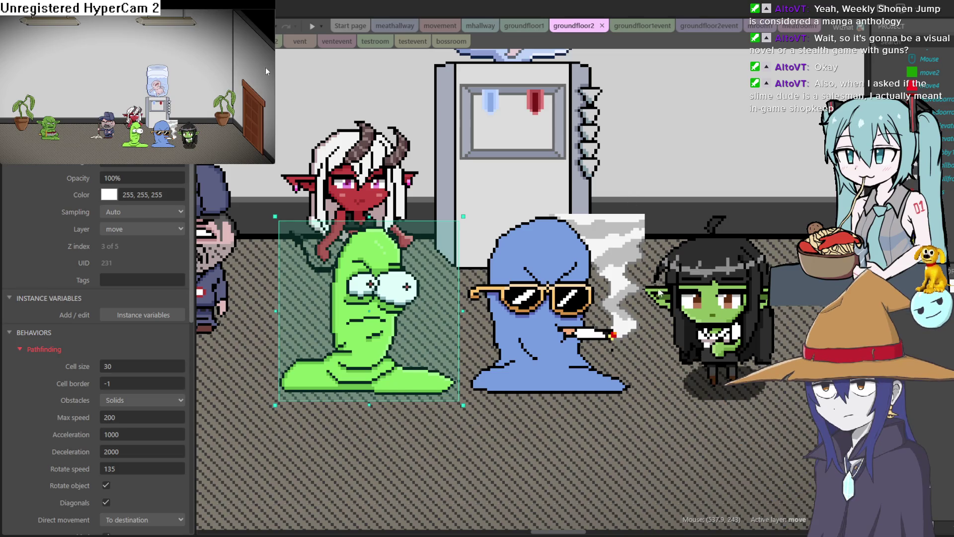
pyautogui.doubleClick(244, 9)
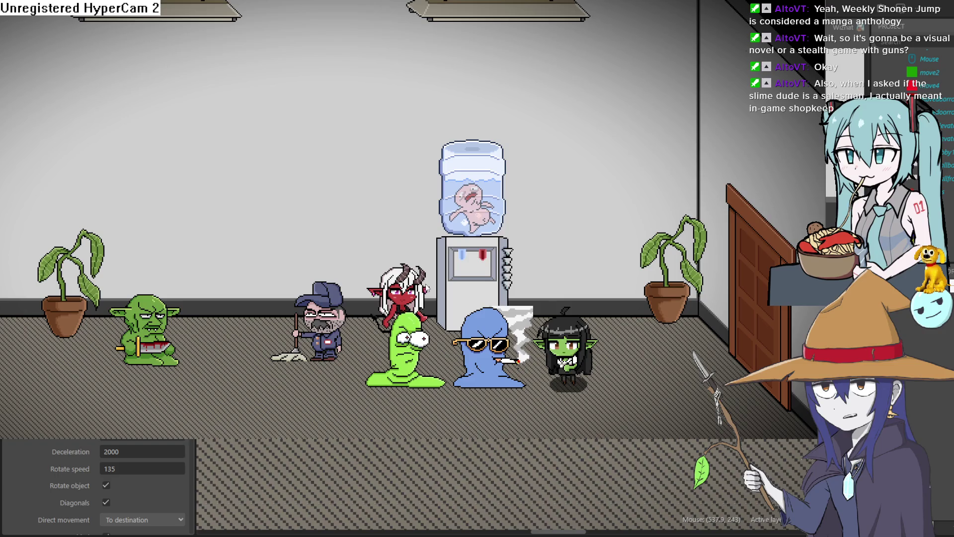
pyautogui.press('Right')
pyautogui.press('Left')
pyautogui.press('Right')
pyautogui.press('Left')
pyautogui.press('Right')
pyautogui.press('Left')
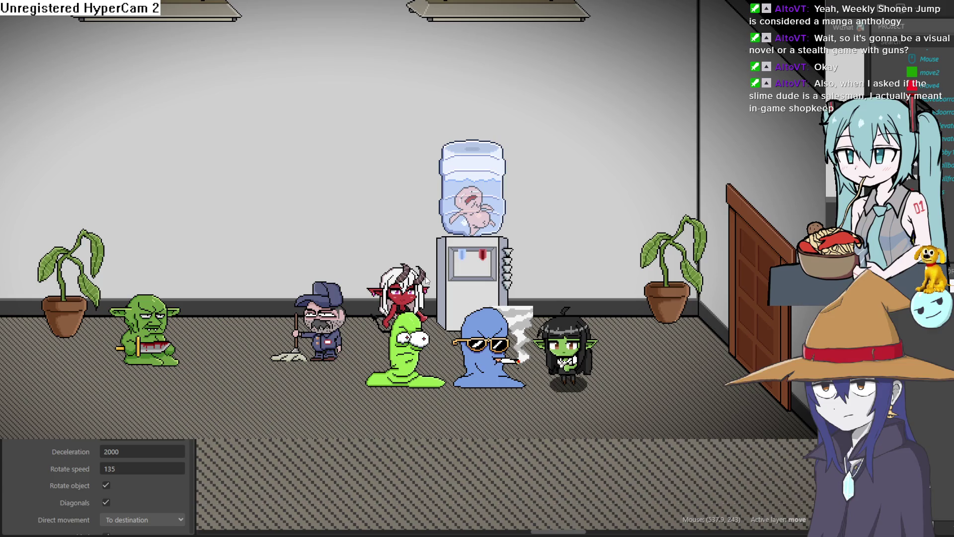
pyautogui.press('Down')
pyautogui.press('Left')
pyautogui.press('Left')
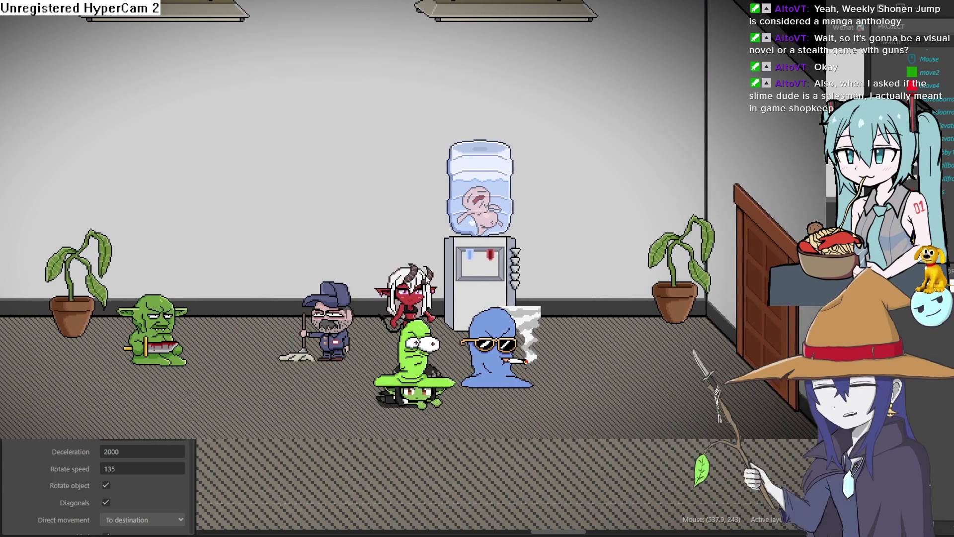
pyautogui.press('Right')
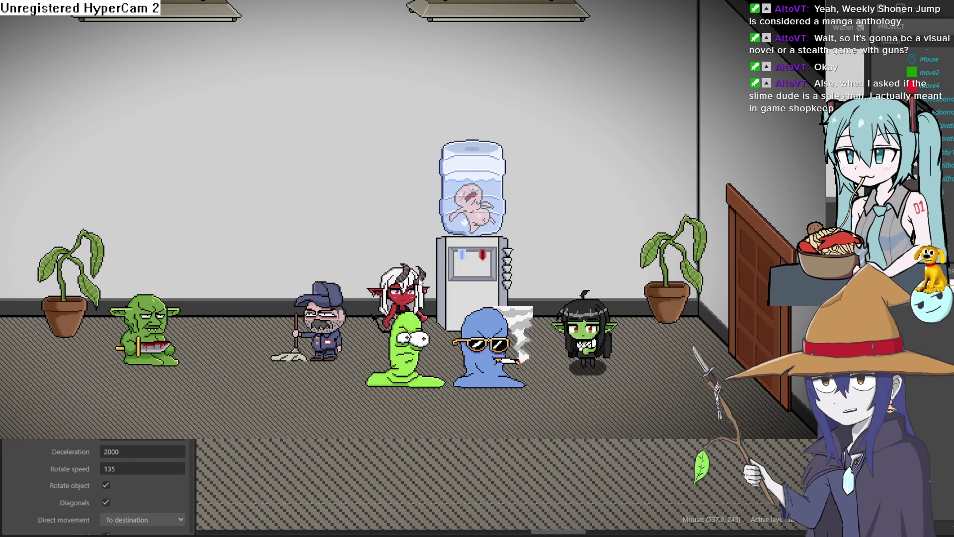
pyautogui.hotkey('alt', 'F4')
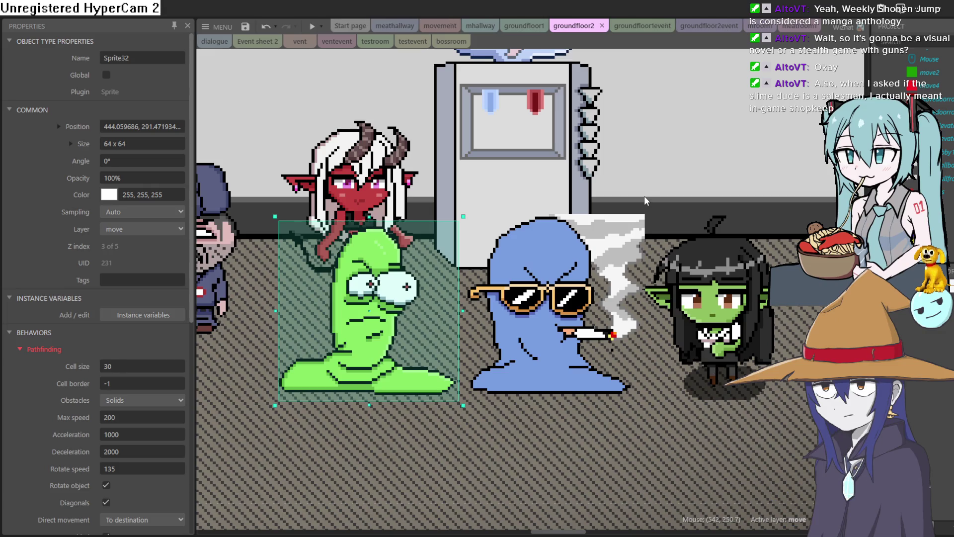
pyautogui.scroll(3, 648, 194)
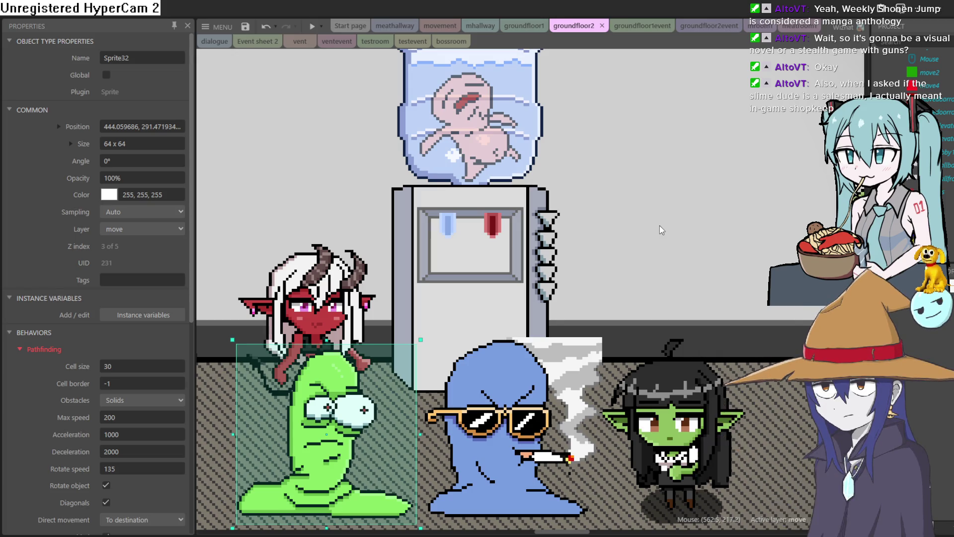
pyautogui.moveTo(397, 162)
pyautogui.mouseDown()
pyautogui.moveTo(482, 248)
pyautogui.moveTo(580, 247)
pyautogui.moveTo(696, 129)
pyautogui.mouseUp()
pyautogui.moveTo(487, 234); pyautogui.dragTo(612, 220)
pyautogui.moveTo(346, 290)
pyautogui.mouseDown()
pyautogui.moveTo(550, 279)
pyautogui.moveTo(639, 366)
pyautogui.mouseUp()
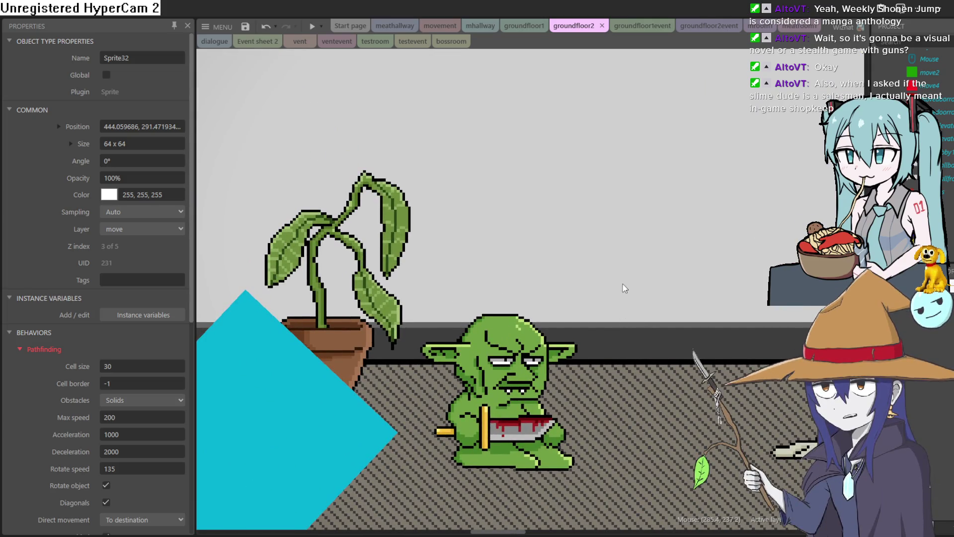
pyautogui.moveTo(638, 303)
pyautogui.mouseDown()
pyautogui.moveTo(507, 241)
pyautogui.moveTo(596, 268)
pyautogui.moveTo(494, 276)
pyautogui.moveTo(641, 310)
pyautogui.moveTo(392, 212)
pyautogui.mouseUp()
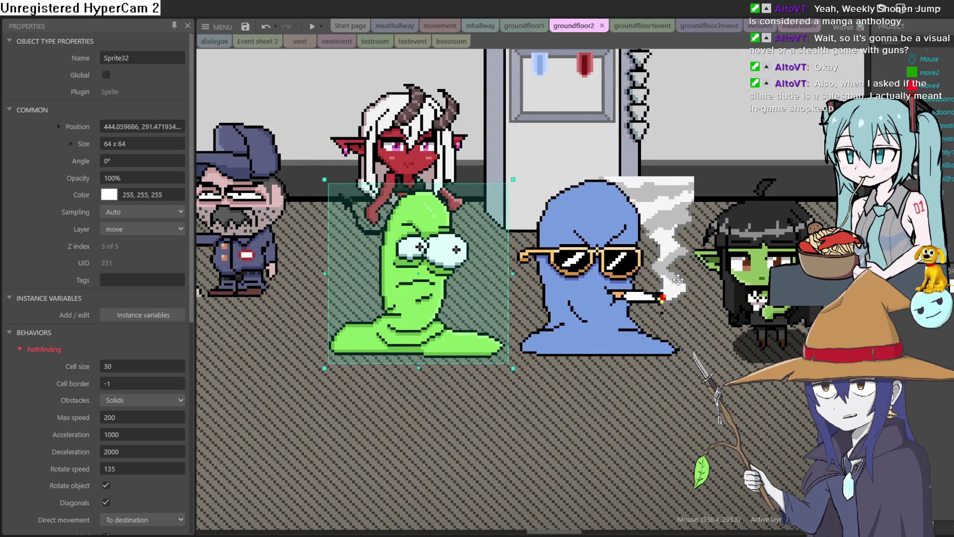
pyautogui.moveTo(681, 283); pyautogui.dragTo(544, 283)
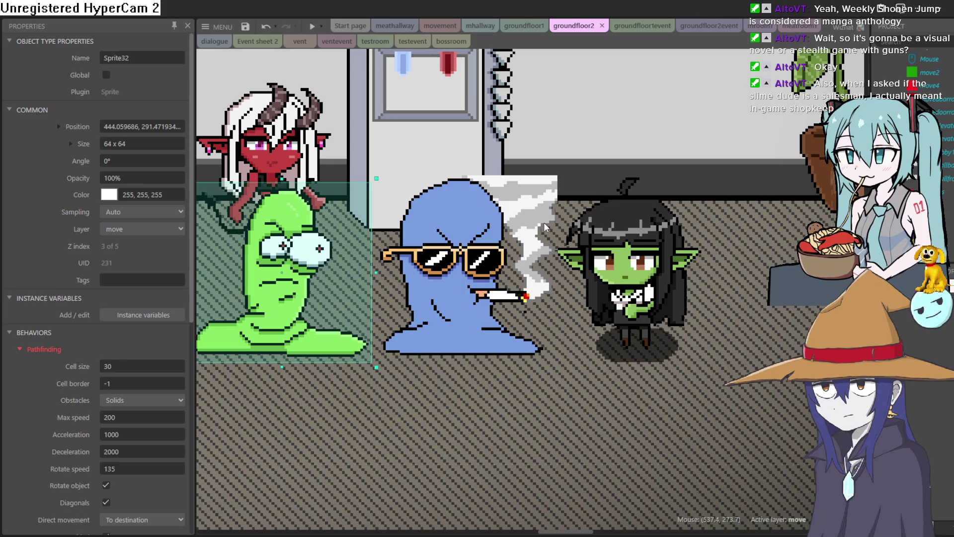
pyautogui.scroll(-5, 545, 234)
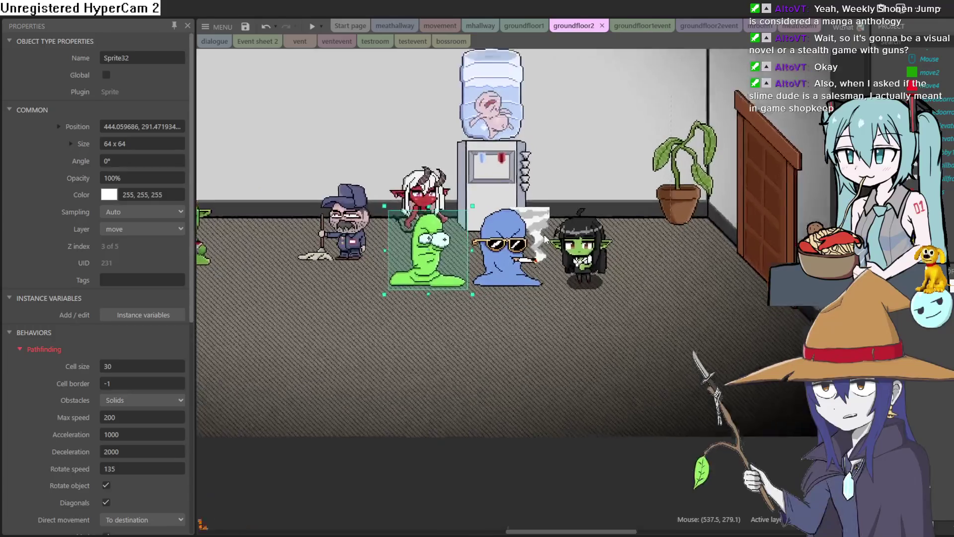
pyautogui.scroll(4, 544, 236)
pyautogui.scroll(-5, 545, 239)
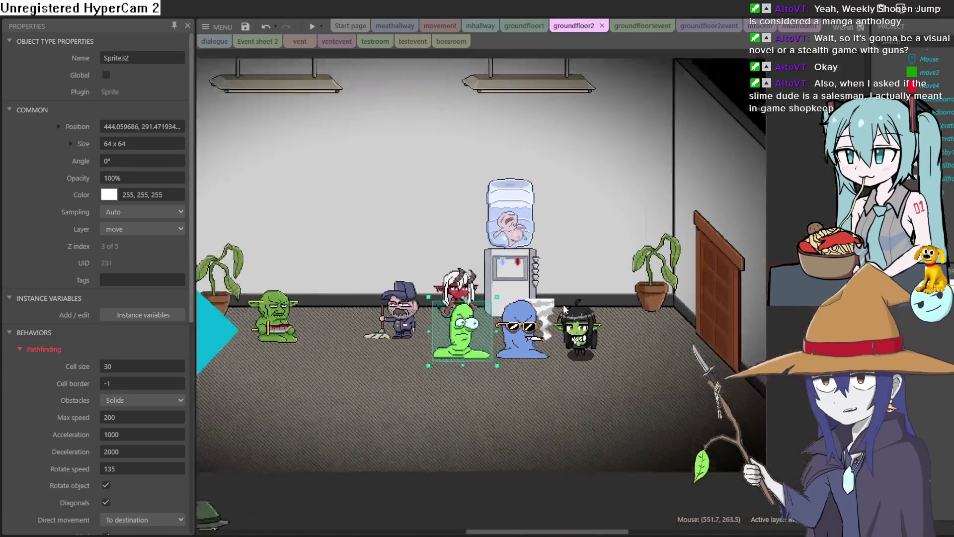
pyautogui.scroll(4, 566, 309)
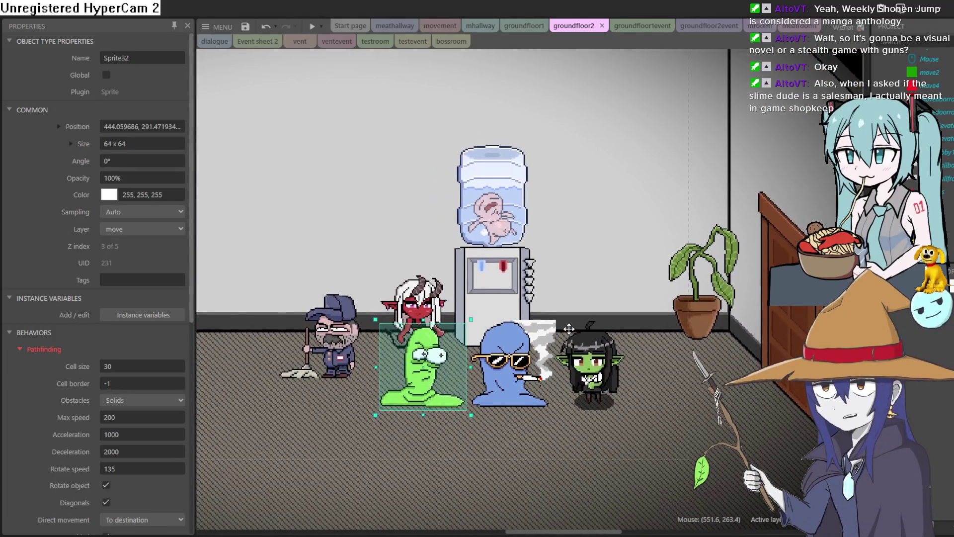
pyautogui.moveTo(569, 329)
pyautogui.mouseDown()
pyautogui.moveTo(566, 402)
pyautogui.moveTo(652, 407)
pyautogui.mouseUp()
pyautogui.moveTo(513, 270)
pyautogui.mouseDown()
pyautogui.moveTo(567, 290)
pyautogui.moveTo(596, 271)
pyautogui.mouseUp()
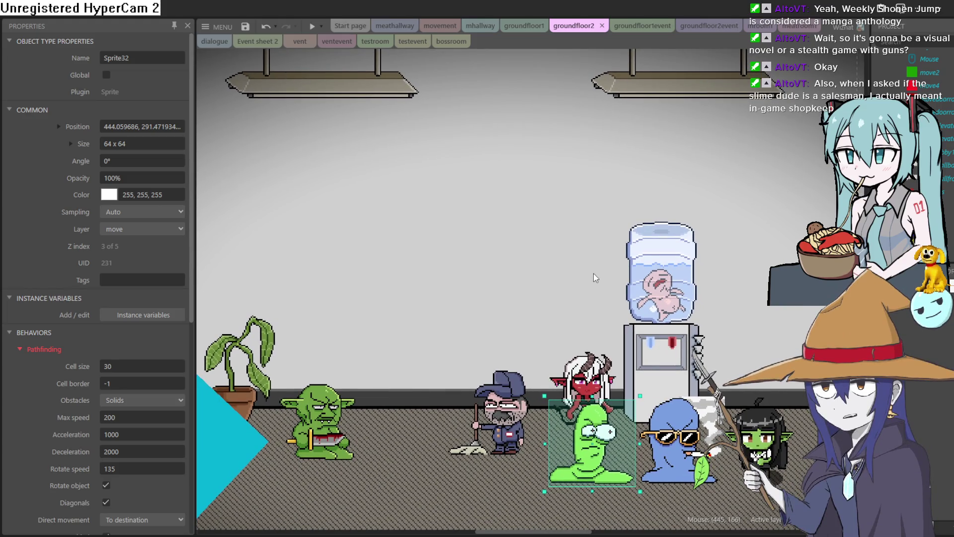
pyautogui.scroll(-3, 597, 277)
pyautogui.scroll(3, 595, 278)
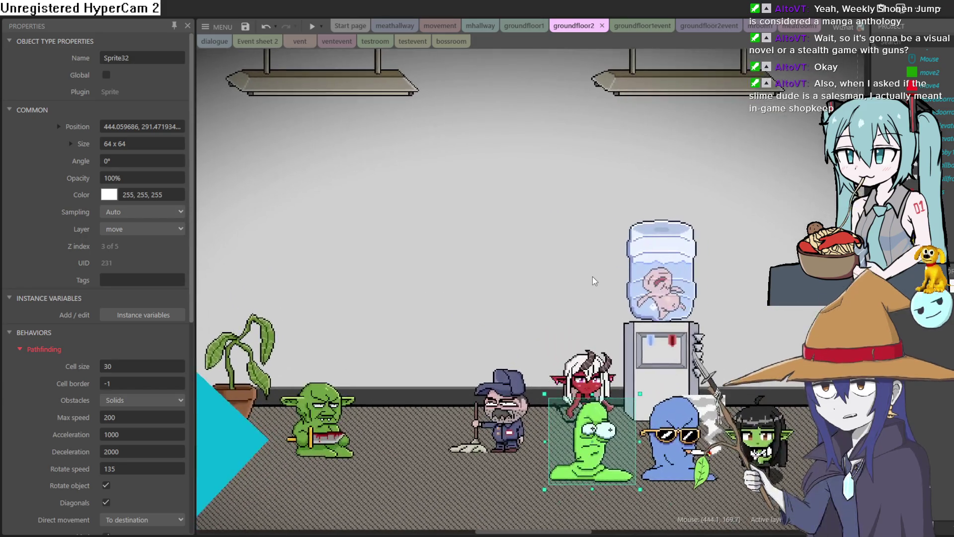
pyautogui.moveTo(596, 274)
pyautogui.mouseDown()
pyautogui.moveTo(560, 271)
pyautogui.moveTo(599, 277)
pyautogui.mouseUp()
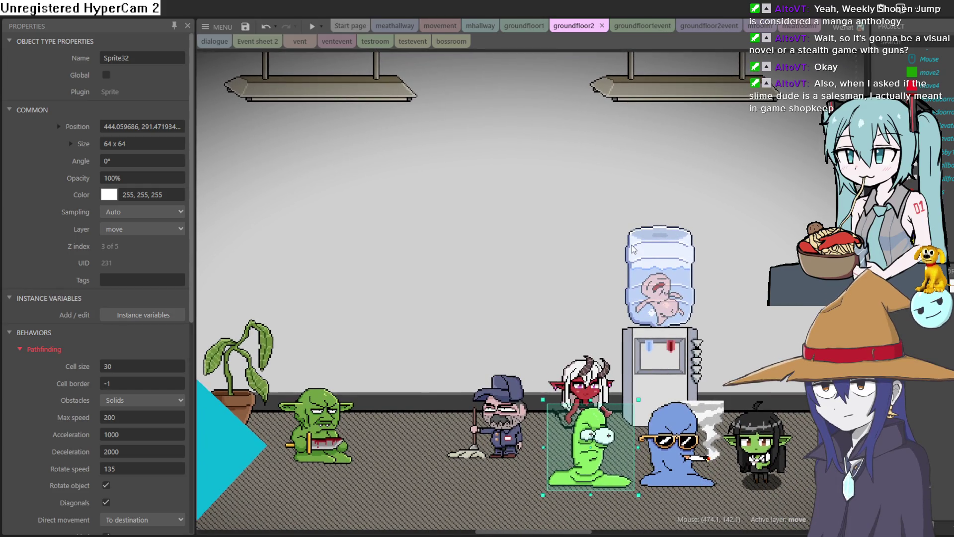
pyautogui.scroll(-3, 631, 253)
pyautogui.moveTo(631, 252)
pyautogui.mouseDown()
pyautogui.moveTo(364, 273)
pyautogui.moveTo(445, 239)
pyautogui.mouseUp()
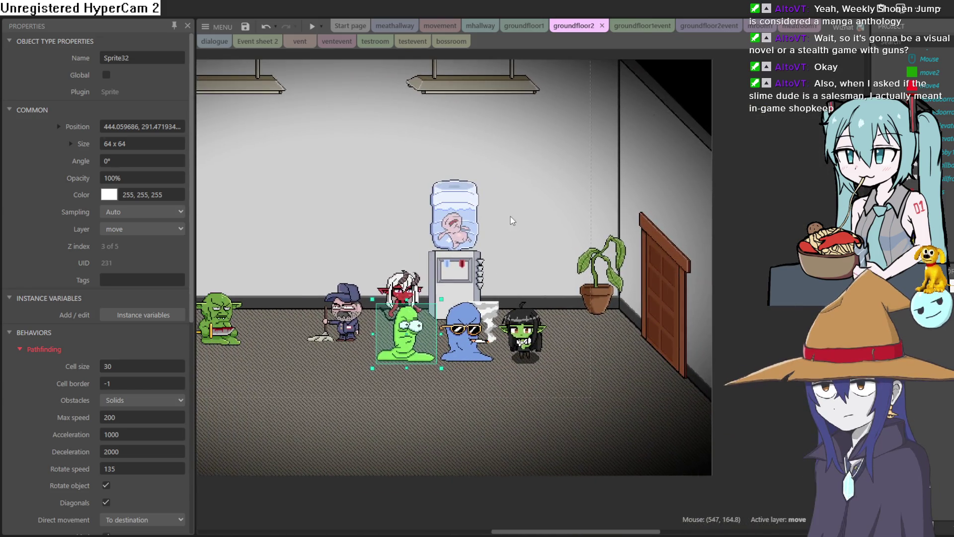
pyautogui.scroll(1, 602, 175)
pyautogui.moveTo(602, 175)
pyautogui.mouseDown()
pyautogui.moveTo(659, 229)
pyautogui.moveTo(667, 218)
pyautogui.mouseUp()
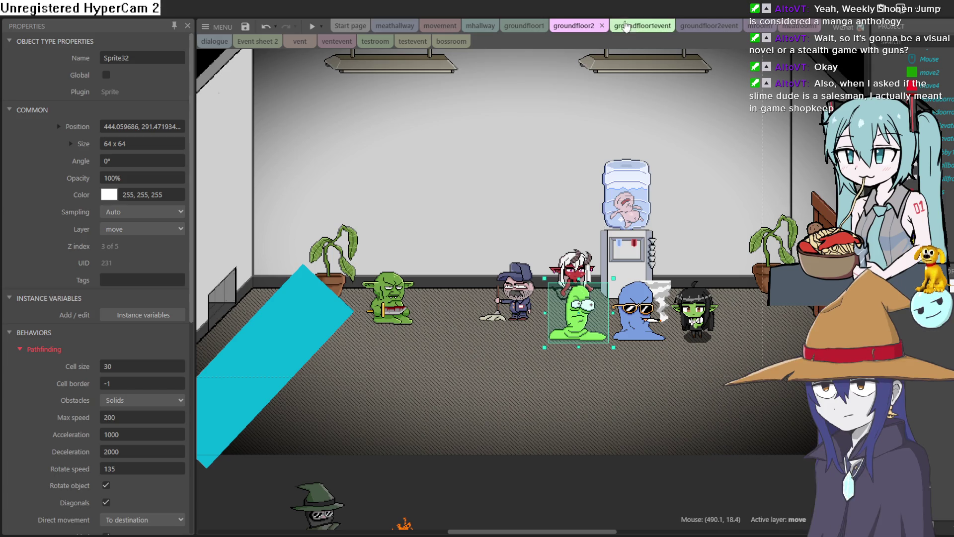
# Step: Switch through the tabs to the groundfloor1 office layout
pyautogui.click(629, 26)
pyautogui.click(564, 27)
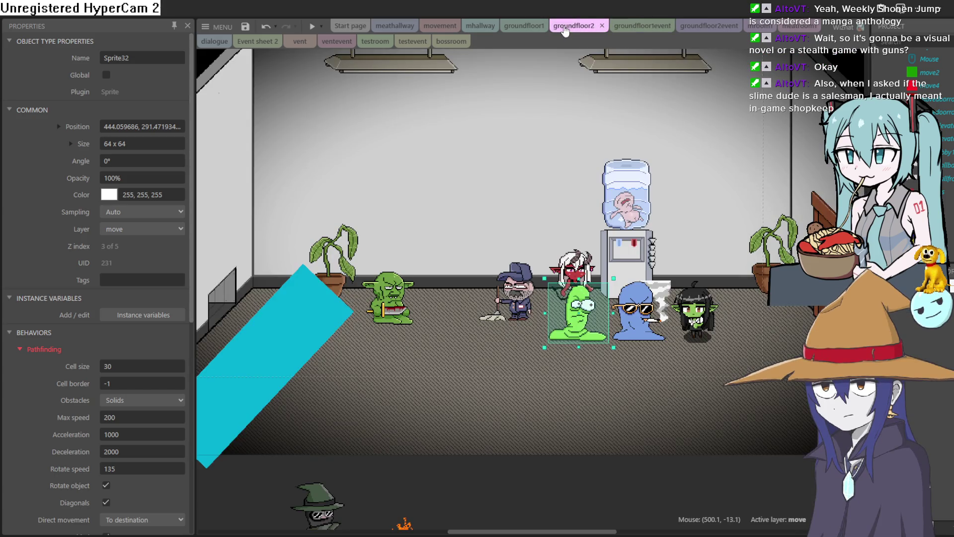
pyautogui.click(701, 27)
pyautogui.click(625, 27)
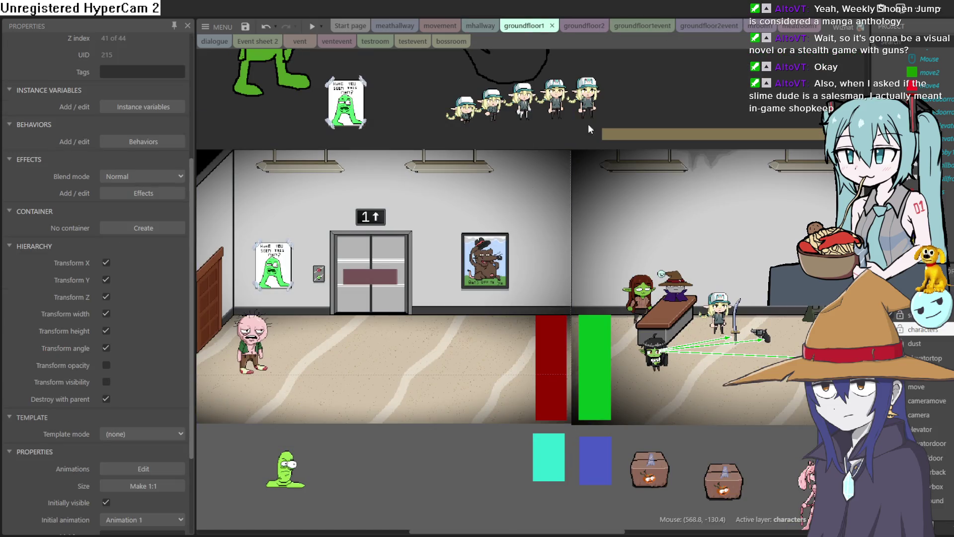
pyautogui.hscroll(5, 567, 149)
pyautogui.scroll(-1, 567, 149)
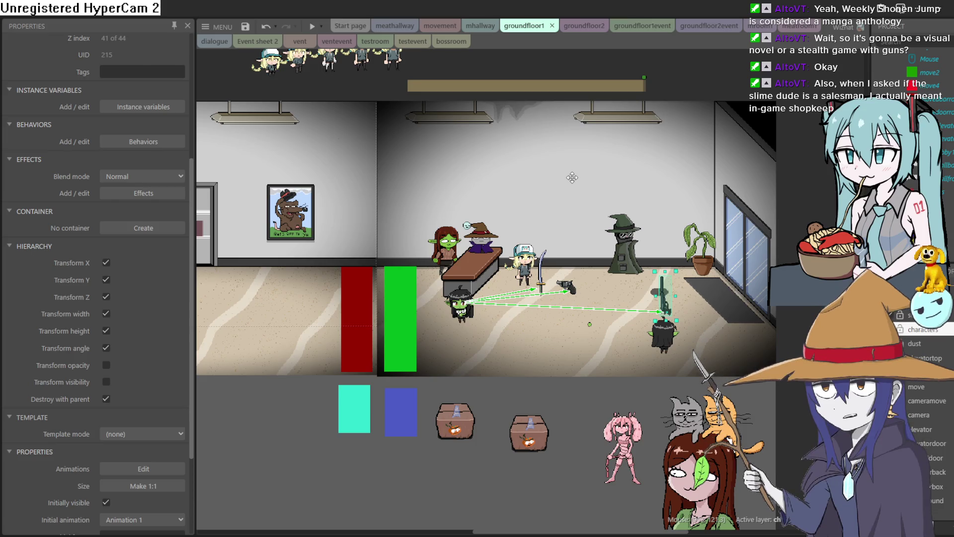
pyautogui.scroll(-1, 582, 249)
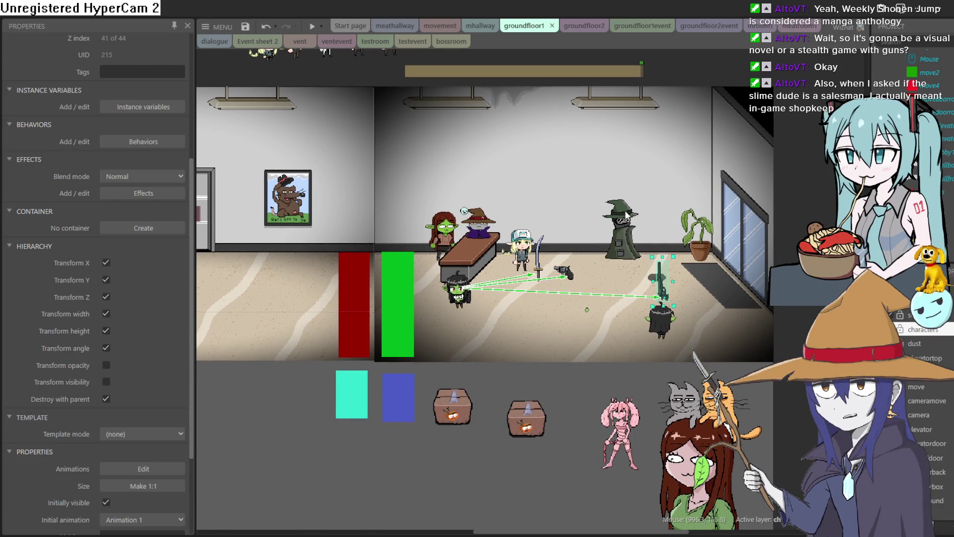
pyautogui.scroll(3, 592, 323)
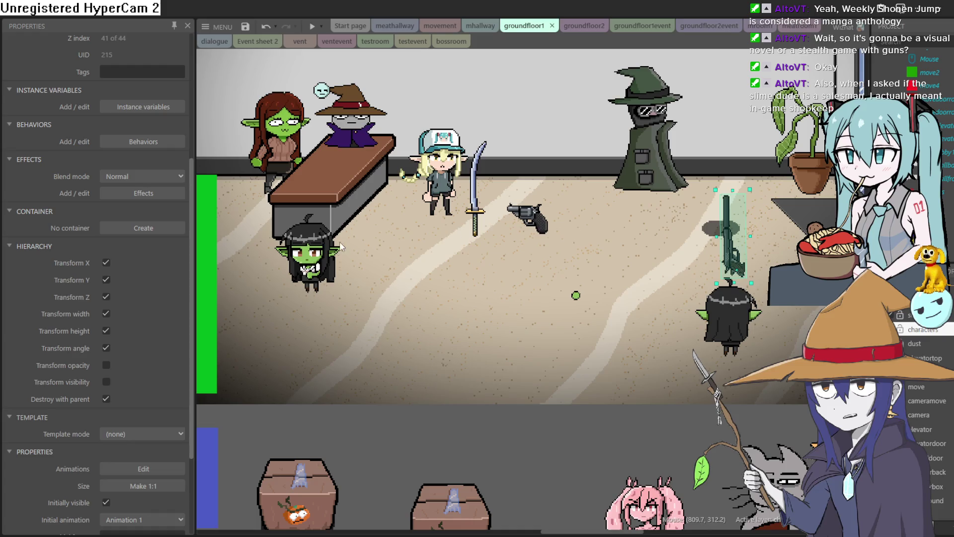
# Step: Move the small goblin beside the revolver and the dark-haired goblin lower, then open bossroom
pyautogui.click(347, 245)
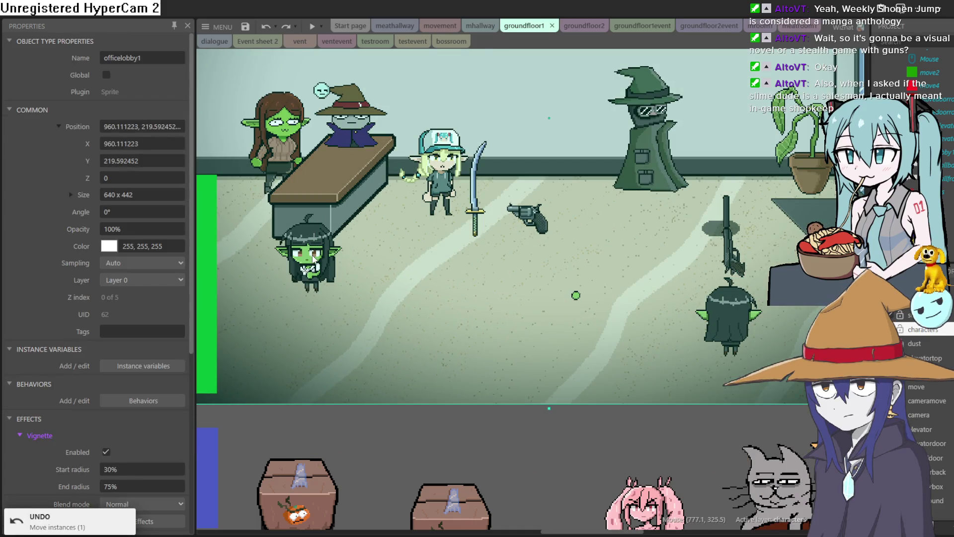
pyautogui.scroll(-3, 313, 259)
pyautogui.moveTo(313, 256)
pyautogui.mouseDown()
pyautogui.moveTo(505, 241)
pyautogui.moveTo(493, 231)
pyautogui.mouseUp()
pyautogui.scroll(1, 493, 231)
pyautogui.scroll(2, 490, 240)
pyautogui.scroll(-2, 497, 208)
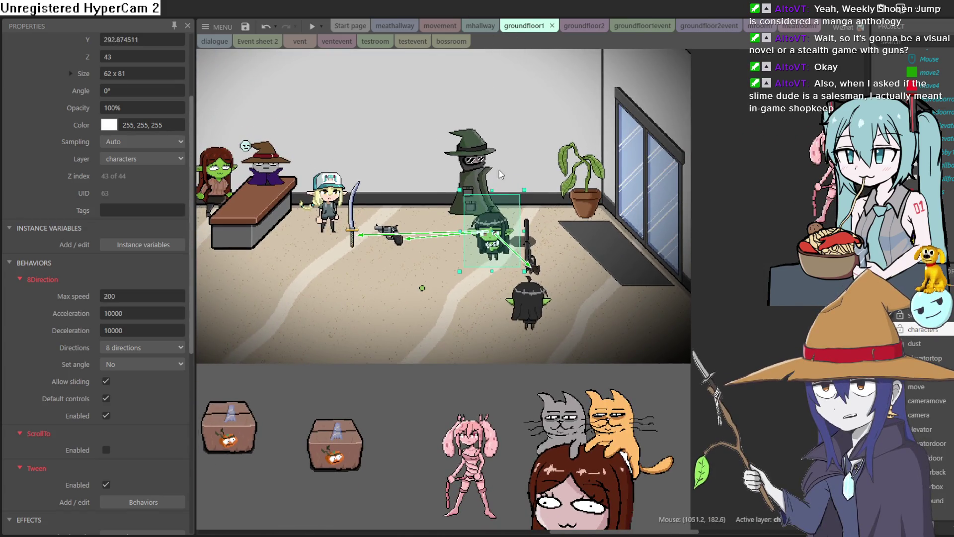
pyautogui.moveTo(535, 263); pyautogui.dragTo(516, 299)
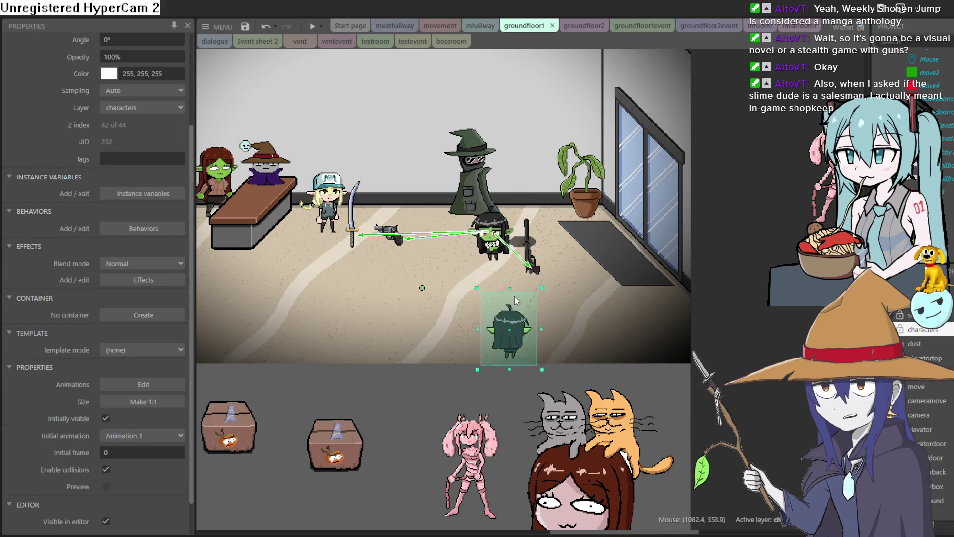
pyautogui.click(529, 244)
pyautogui.click(457, 43)
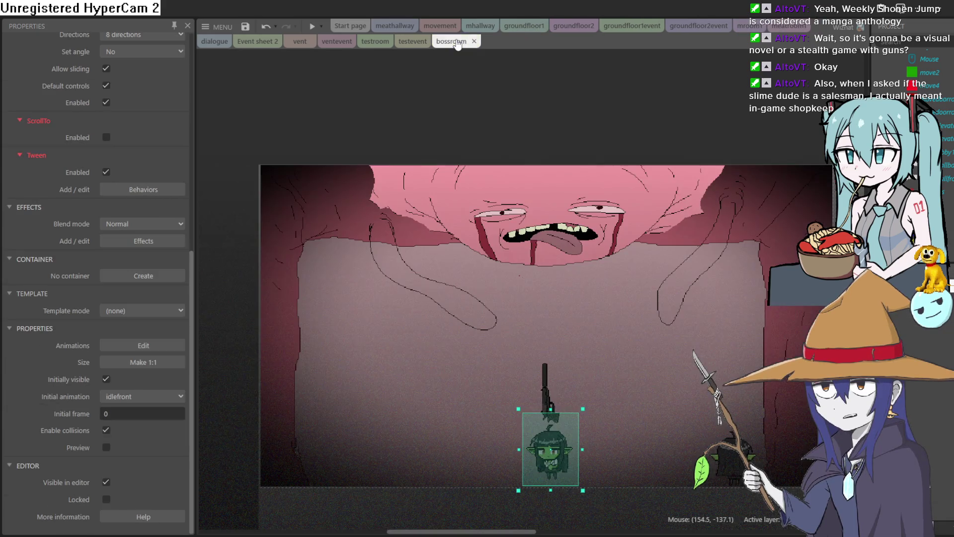
# Step: Preview the bossroom layout, close the running game, and switch over to Aseprite
pyautogui.click(313, 25)
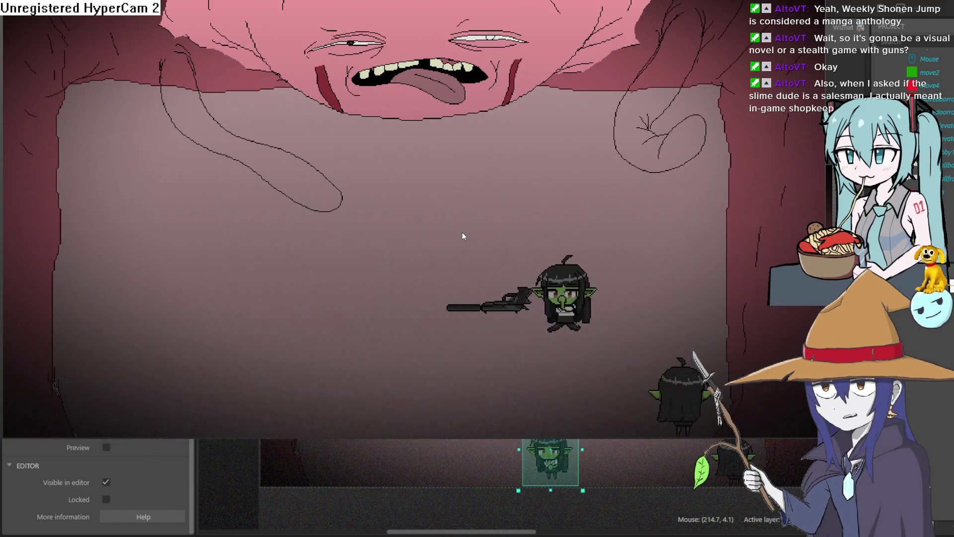
pyautogui.press('Escape')
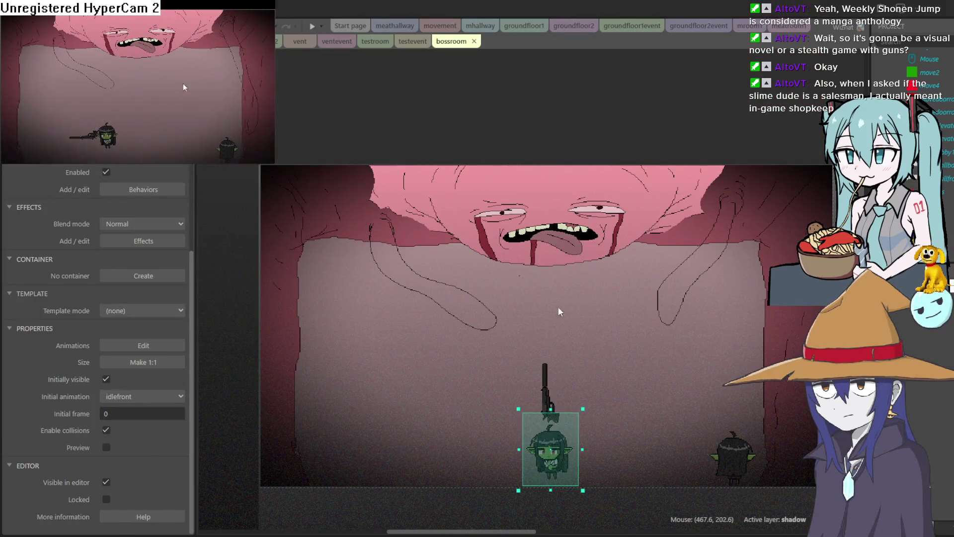
pyautogui.hotkey('alt', 'F4')
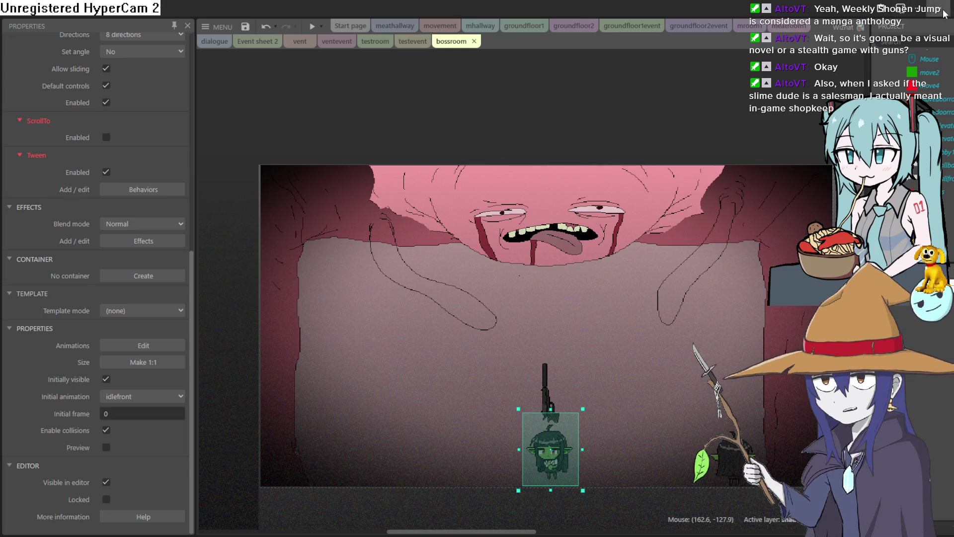
pyautogui.hotkey('alt', 'Tab')
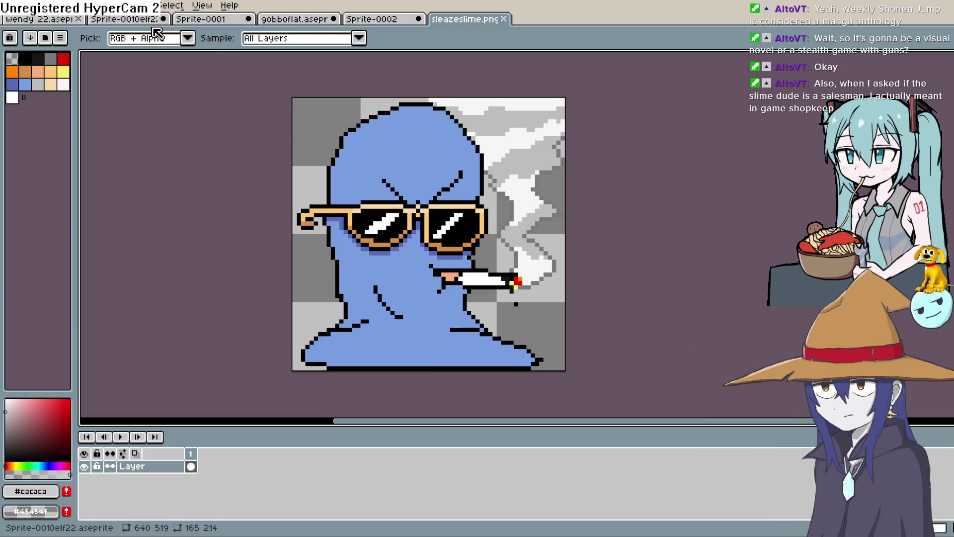
# Step: Switch through the file tabs to the gobboflat.aseprite artwork
pyautogui.click(120, 19)
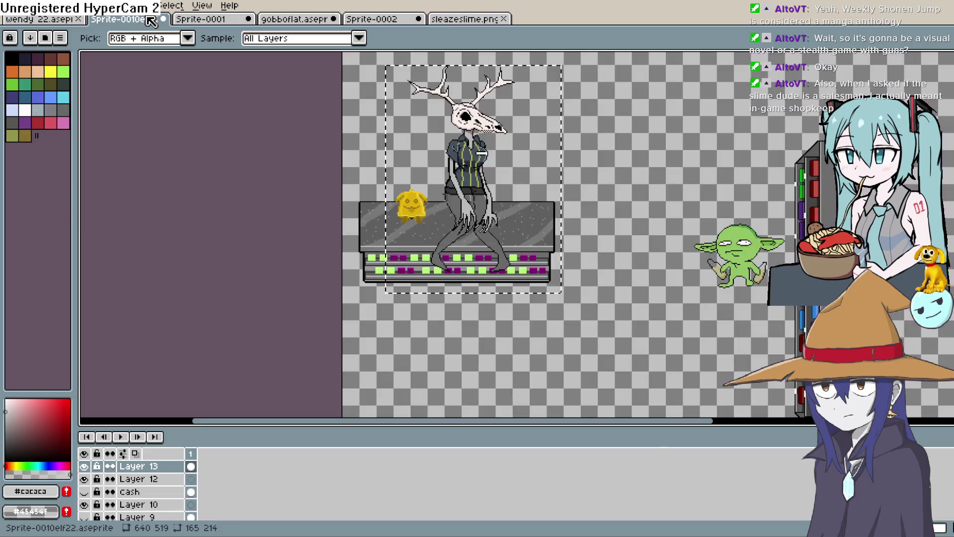
pyautogui.click(214, 21)
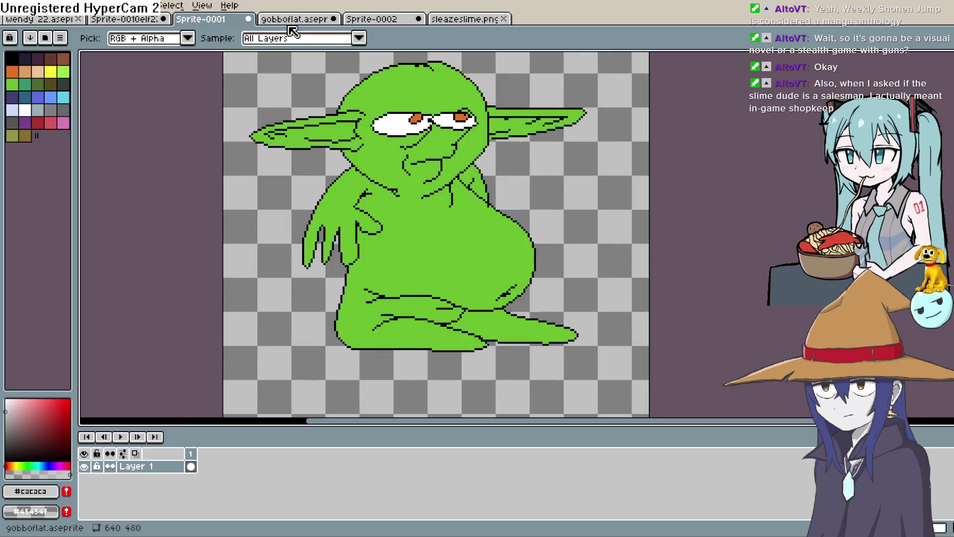
pyautogui.click(301, 23)
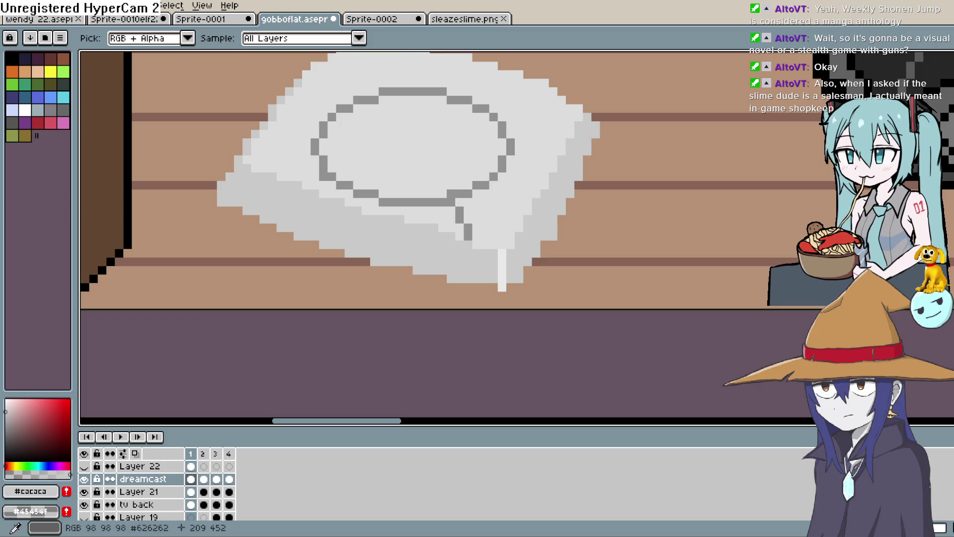
# Step: Erase the speech bubble's ragged left edge straight and sample the bubble's lighter grey
pyautogui.press('e')
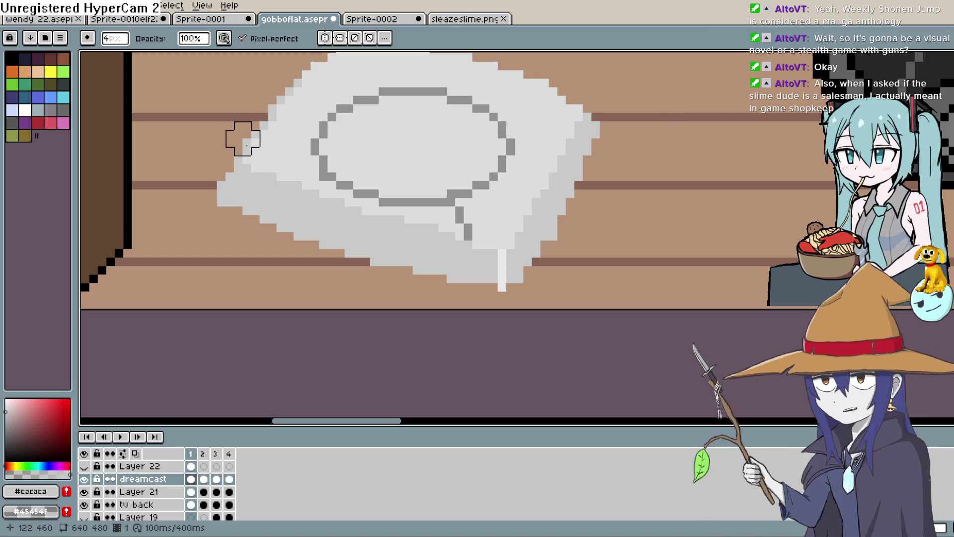
pyautogui.moveTo(241, 134); pyautogui.dragTo(234, 199)
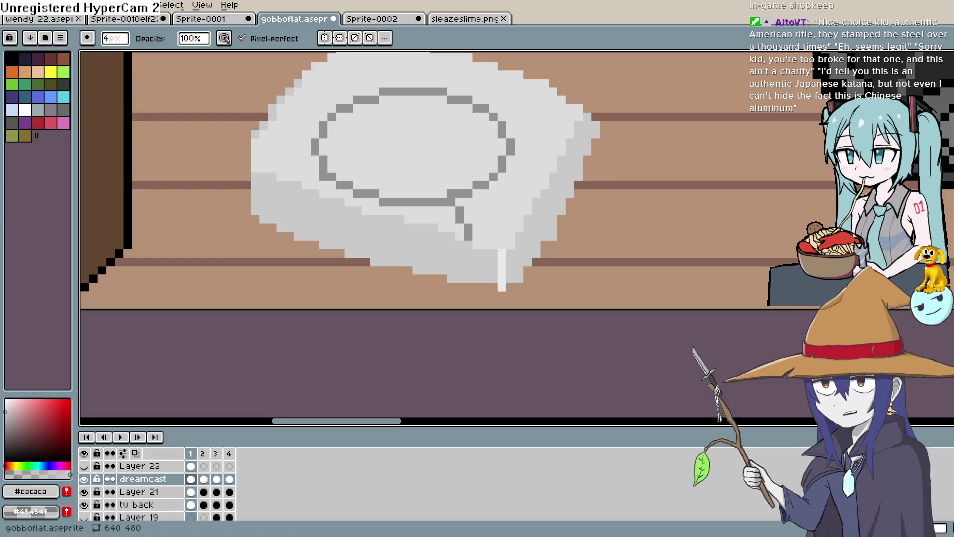
pyautogui.keyDown('alt'); pyautogui.click(512, 181); pyautogui.keyUp('alt')
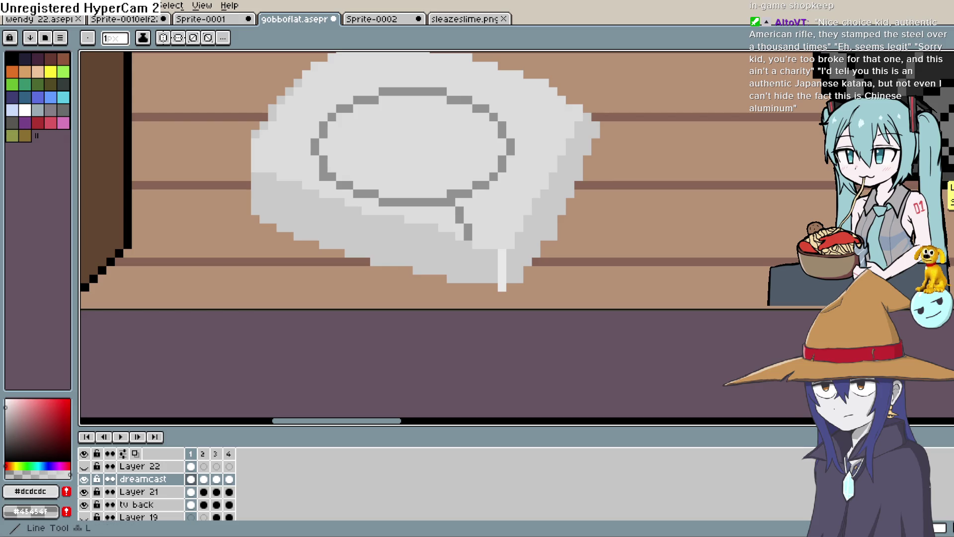
# Step: Draw a #cacaca grey line along the bubble's lower edge to its tail, then return to Construct 3
pyautogui.keyDown('alt'); pyautogui.click(461, 251); pyautogui.keyUp('alt')
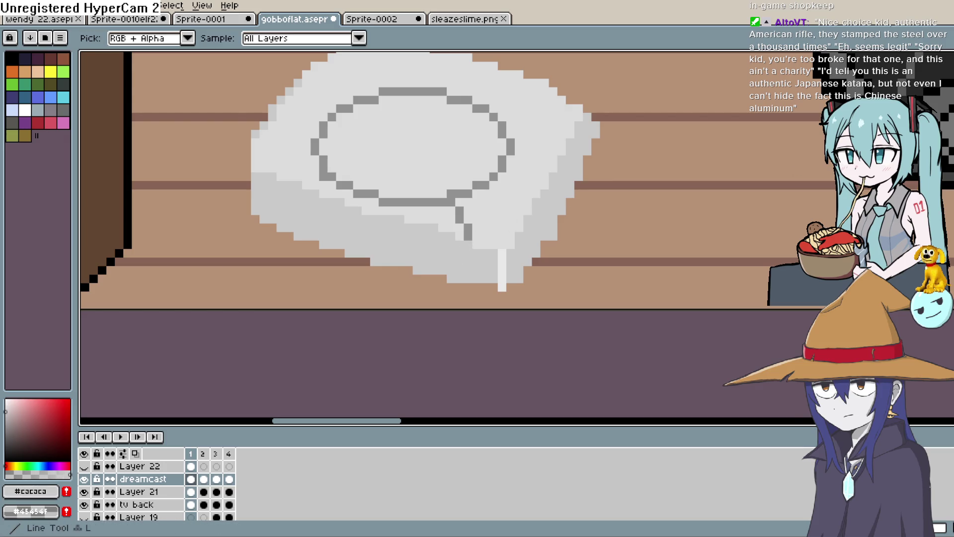
pyautogui.moveTo(256, 170); pyautogui.dragTo(402, 230)
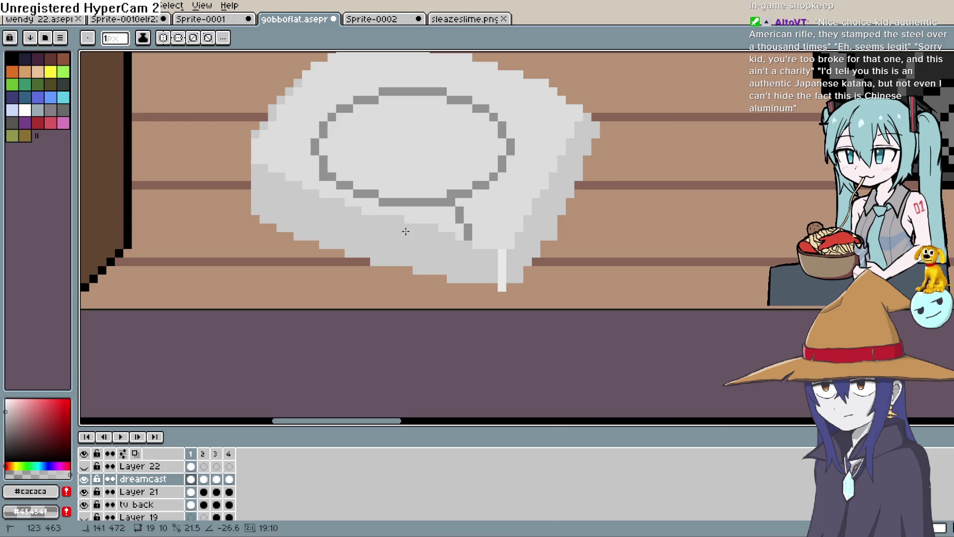
pyautogui.moveTo(478, 254); pyautogui.dragTo(495, 258)
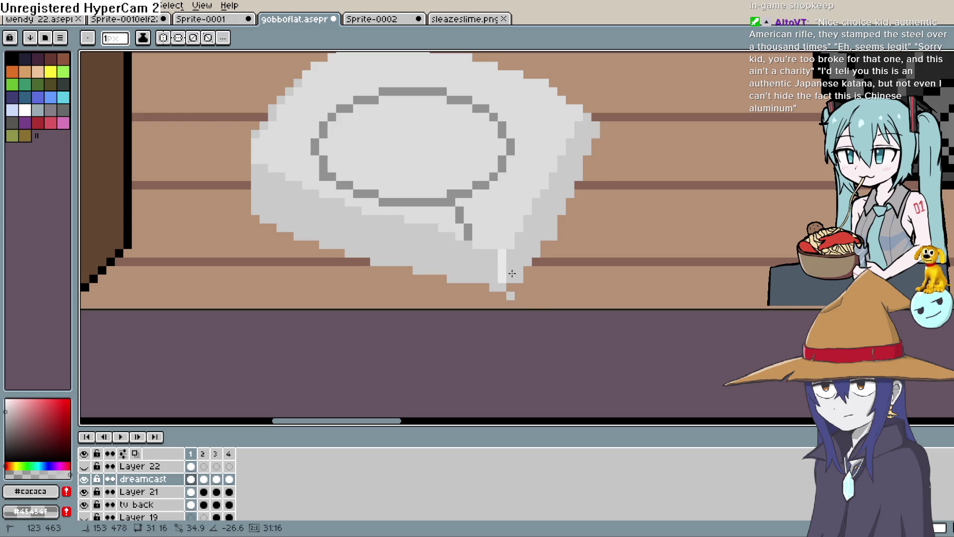
pyautogui.moveTo(541, 300); pyautogui.dragTo(541, 300)
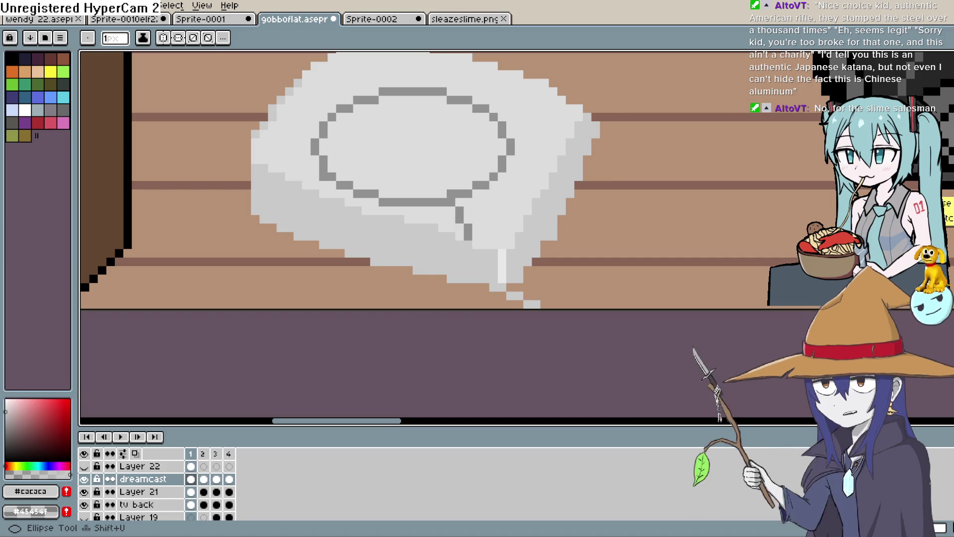
pyautogui.hotkey('alt', 'Tab')
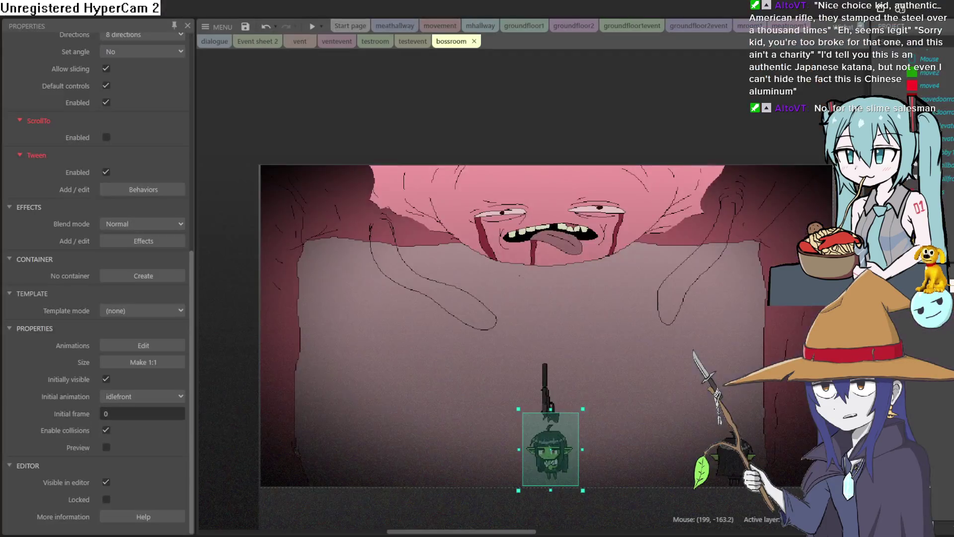
# Step: Switch between the layout and event-sheet tabs to reach the groundfloor1 layout
pyautogui.click(789, 26)
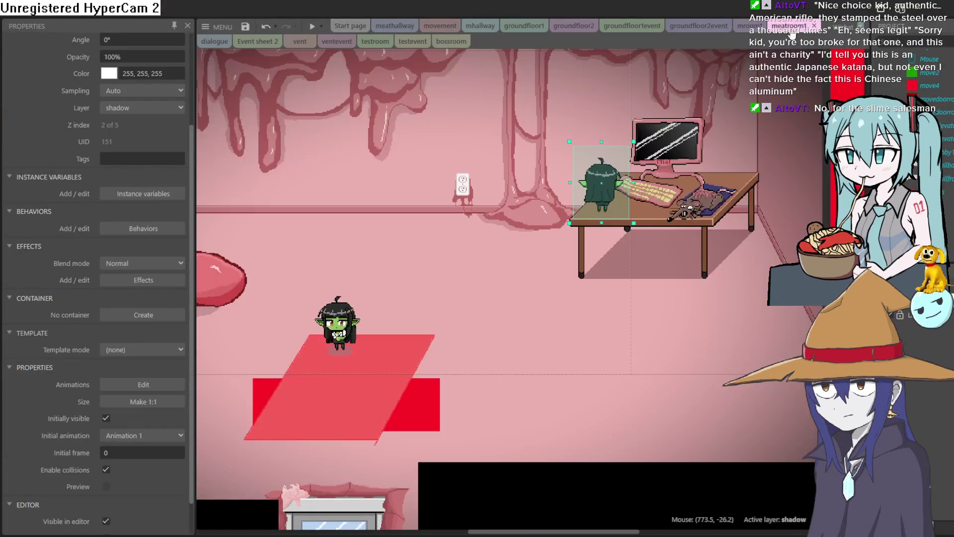
pyautogui.click(751, 24)
pyautogui.click(698, 24)
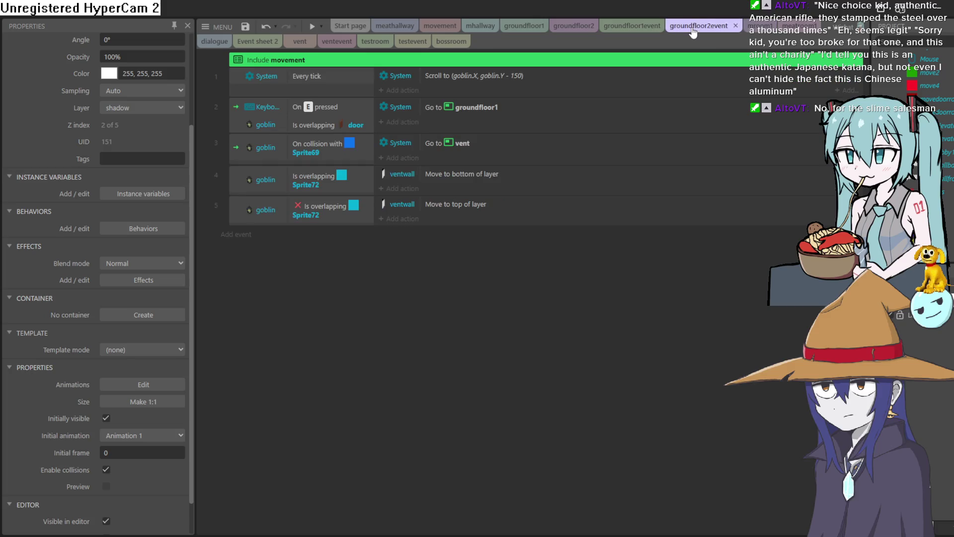
pyautogui.click(343, 42)
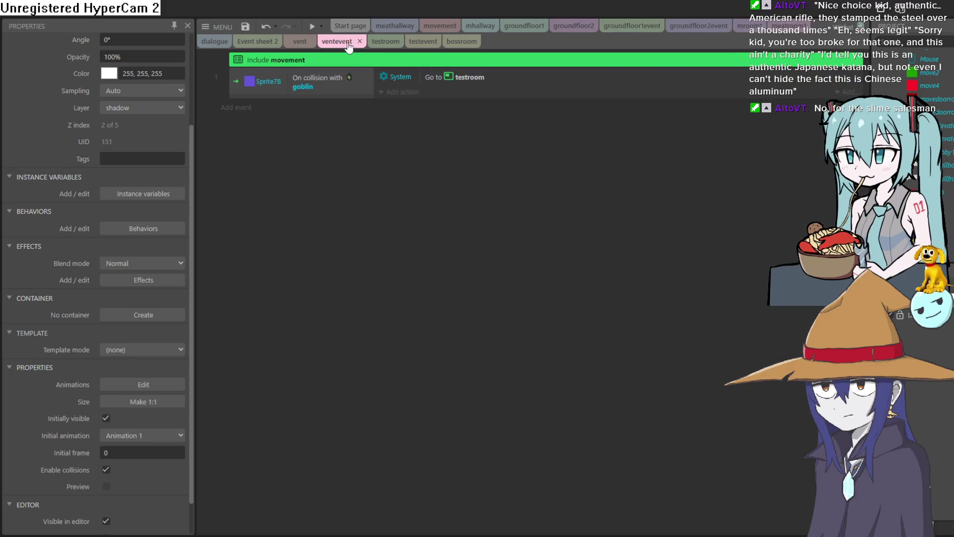
# Step: Drag the katana to the right of the revolver, beside the dark-haired goblin
pyautogui.click(533, 32)
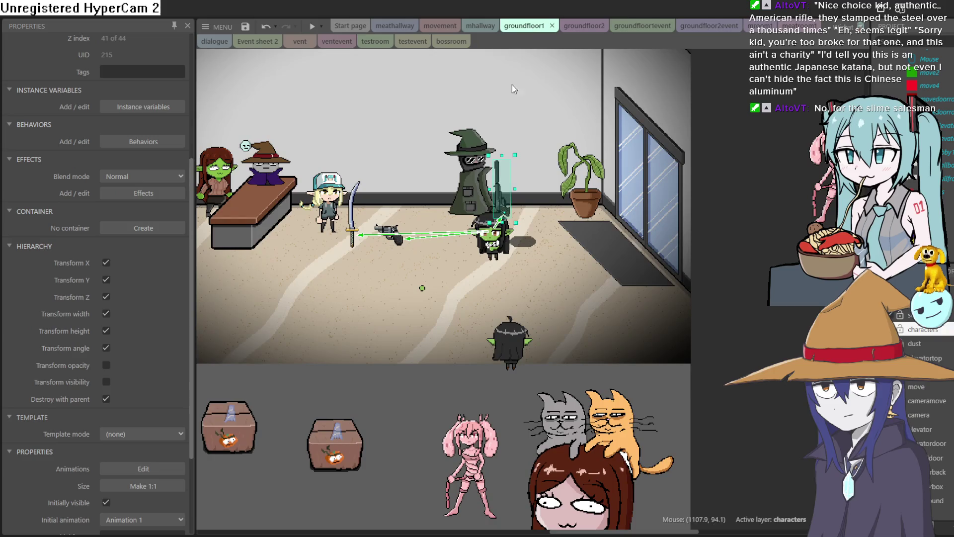
pyautogui.click(357, 227)
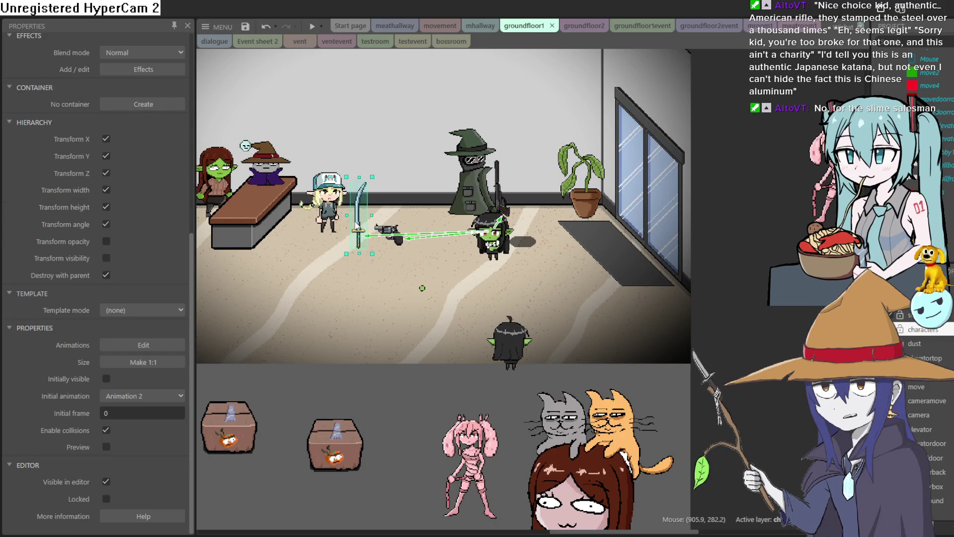
pyautogui.keyDown('ctrl'); pyautogui.scroll(5, 356, 228); pyautogui.keyUp('ctrl')
pyautogui.keyDown('ctrl'); pyautogui.scroll(-3, 357, 233); pyautogui.keyUp('ctrl')
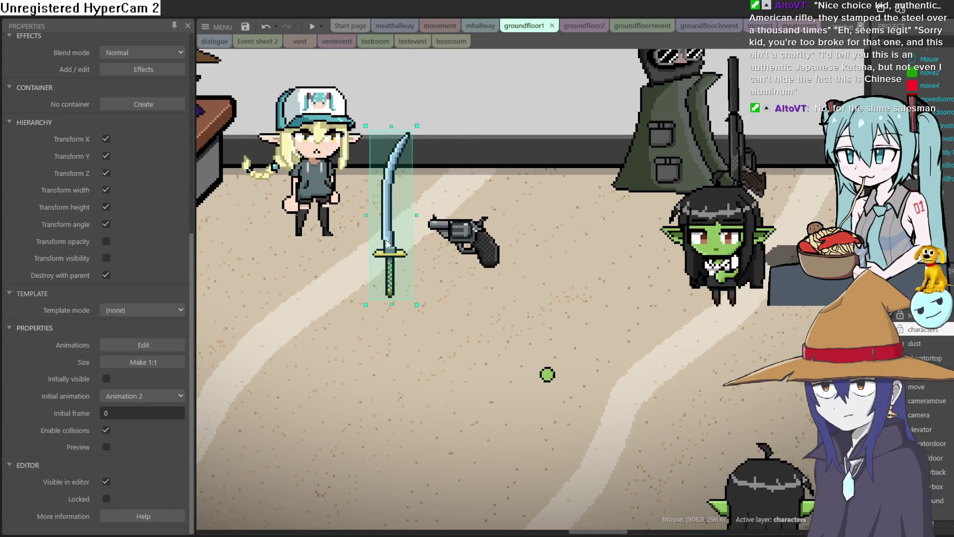
pyautogui.moveTo(387, 244)
pyautogui.mouseDown()
pyautogui.moveTo(699, 246)
pyautogui.moveTo(567, 246)
pyautogui.mouseUp()
pyautogui.keyDown('ctrl'); pyautogui.scroll(3, 571, 243); pyautogui.keyUp('ctrl')
pyautogui.keyDown('ctrl'); pyautogui.scroll(-3, 592, 242); pyautogui.keyUp('ctrl')
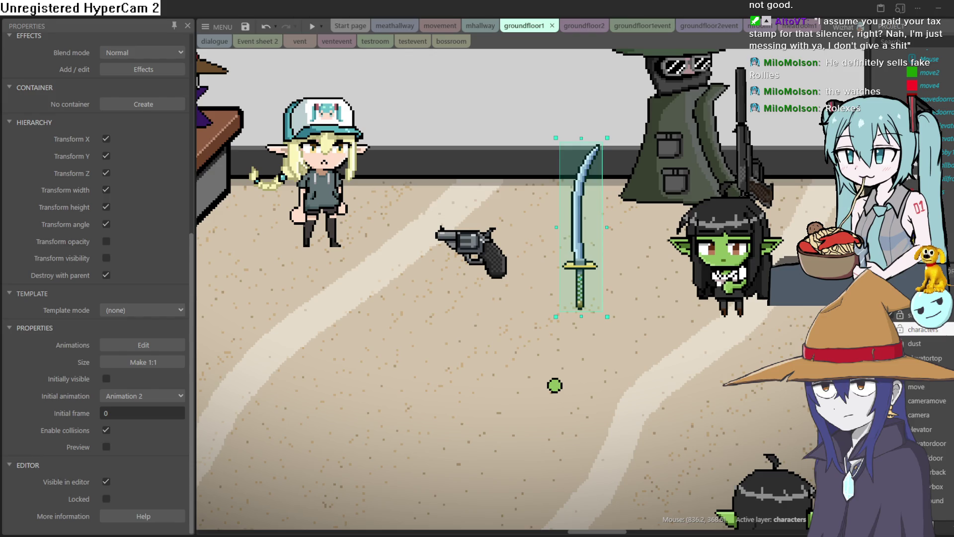
pyautogui.hotkey('alt', 'Tab')
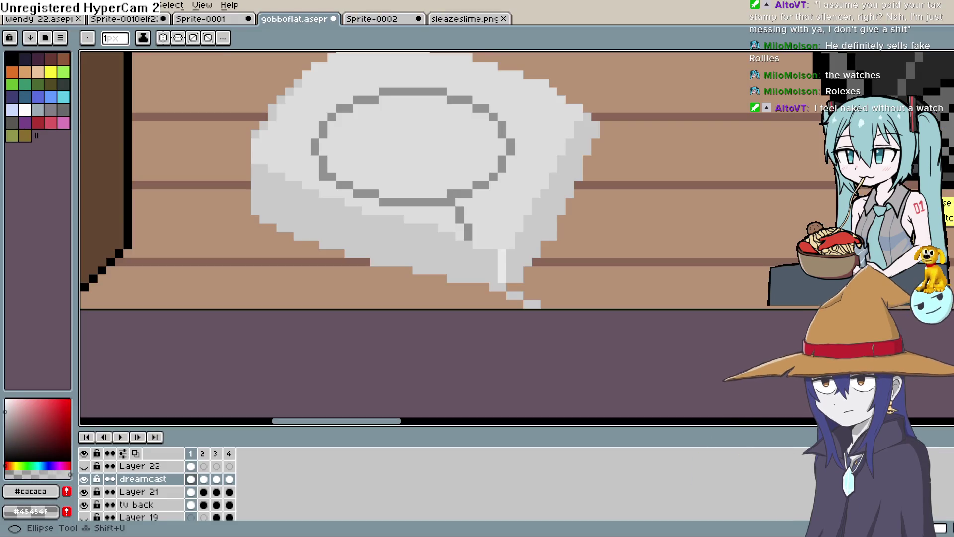
# Step: Eyedrop the bubble's light grey #dcdcdc and pan the canvas to show more of the bubble
pyautogui.press('i')
pyautogui.click(493, 235)
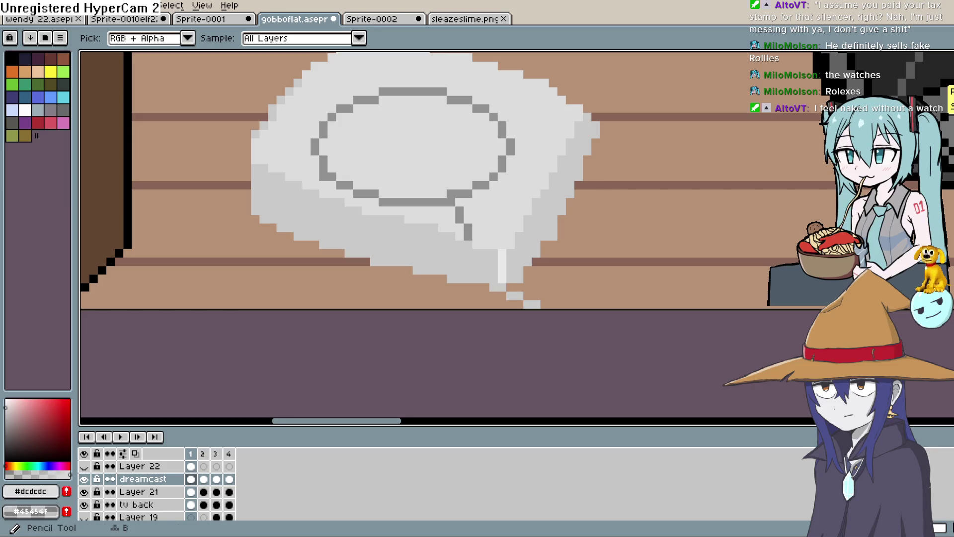
pyautogui.press('space')
pyautogui.moveTo(373, 199); pyautogui.dragTo(495, 196)
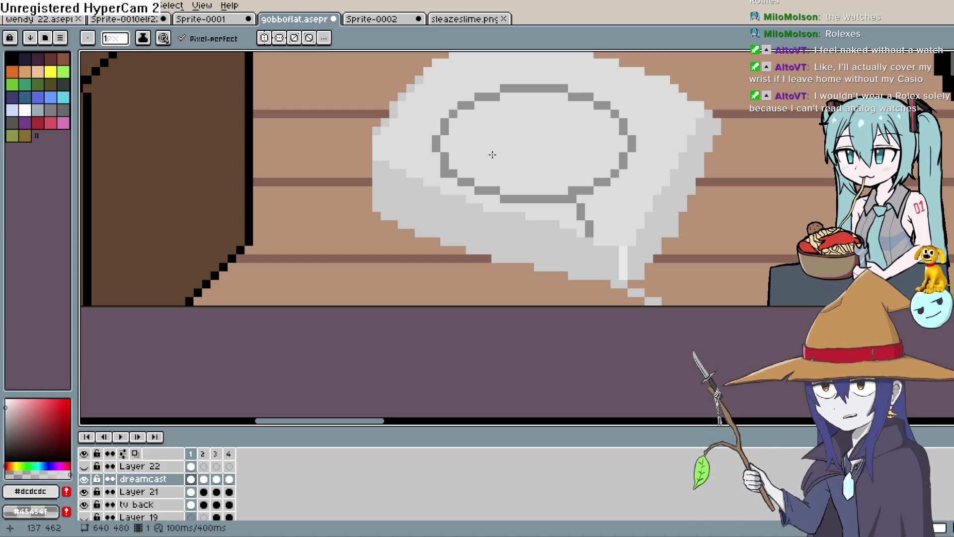
pyautogui.moveTo(460, 182); pyautogui.dragTo(425, 186)
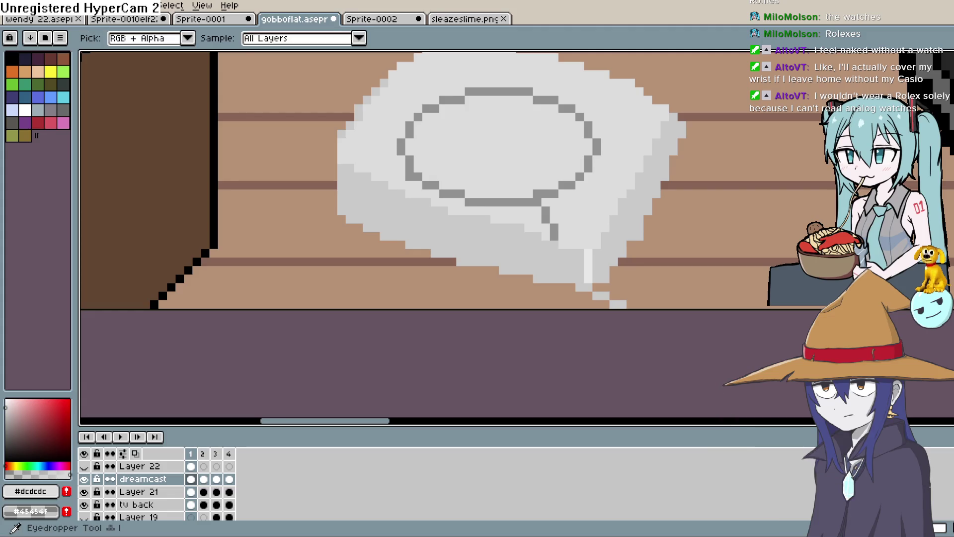
# Step: Pick the mid-grey and extend the mid-grey shading and dark outline by a pixel
pyautogui.keyDown('alt'); pyautogui.click(426, 207); pyautogui.keyUp('alt')
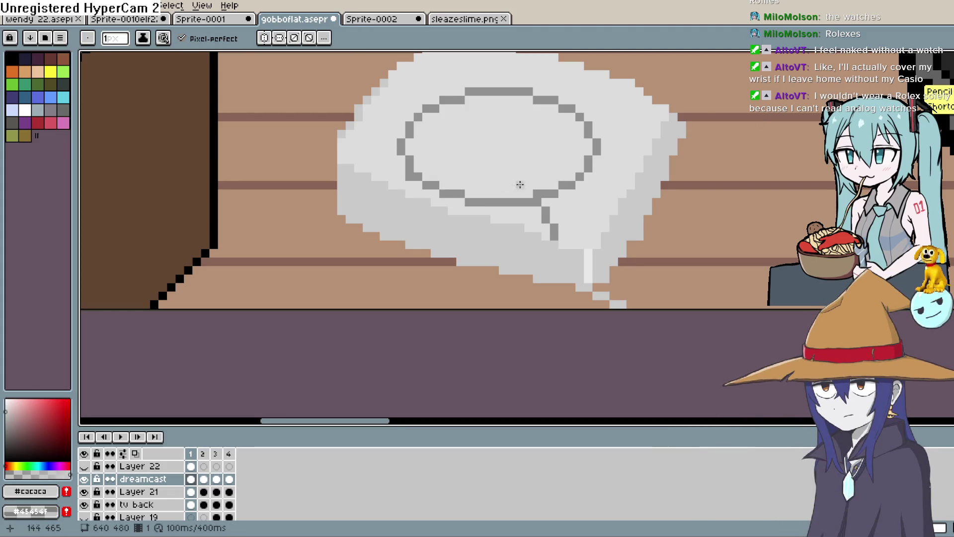
pyautogui.scroll(2, 444, 215)
pyautogui.click(539, 236)
pyautogui.click(658, 252)
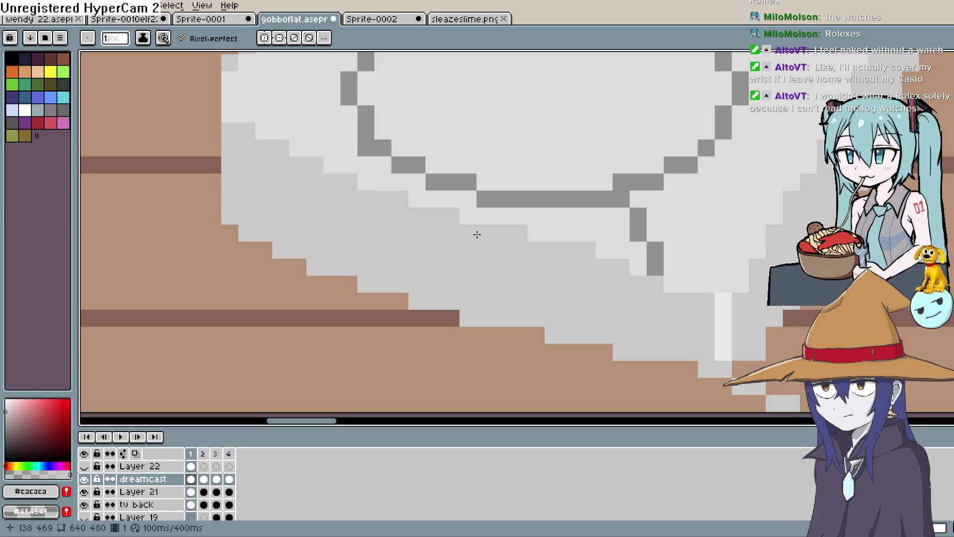
# Step: Extend the bubble's lower light-grey #dcdcdc shading row with pixels toward the tail
pyautogui.keyDown('alt'); pyautogui.click(570, 215); pyautogui.keyUp('alt')
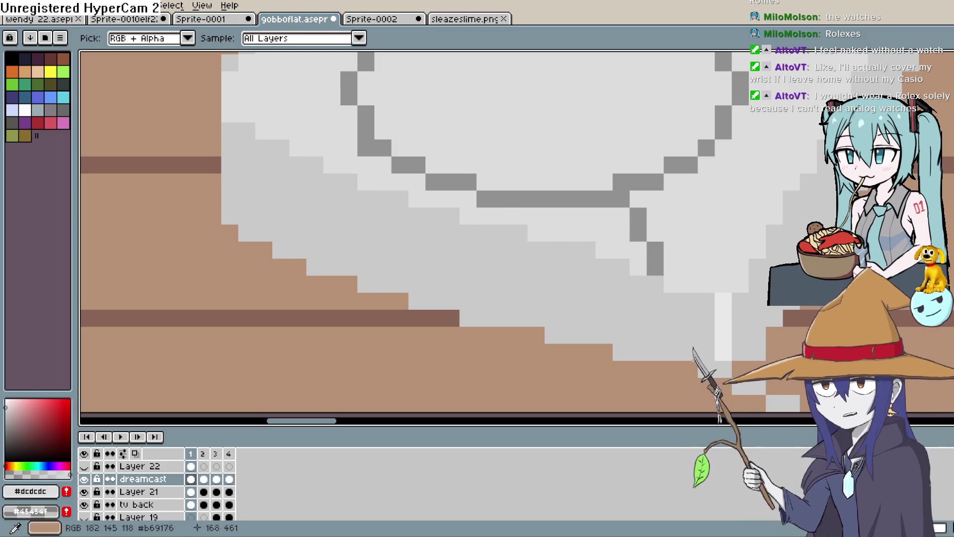
pyautogui.click(522, 230)
pyautogui.click(576, 252)
pyautogui.click(587, 250)
pyautogui.click(627, 248)
pyautogui.click(623, 266)
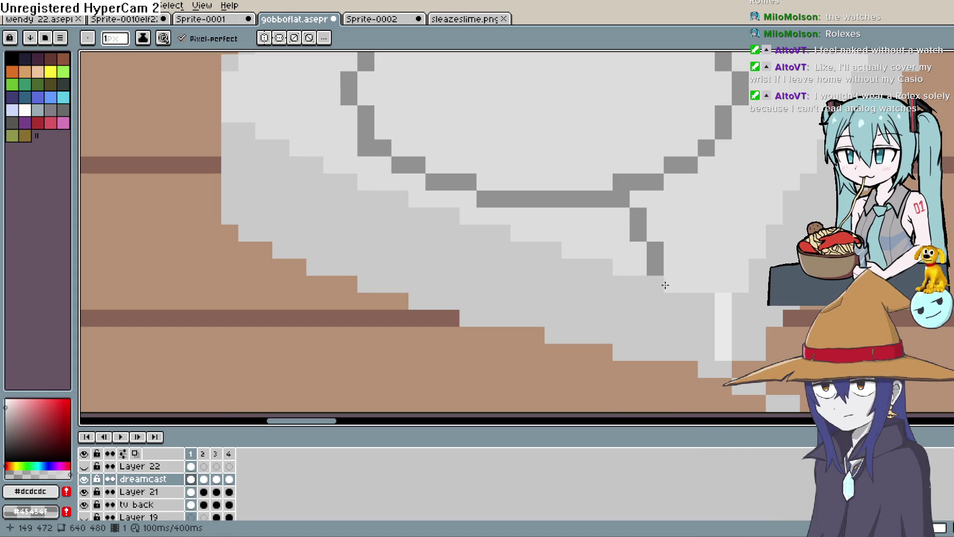
pyautogui.click(706, 300)
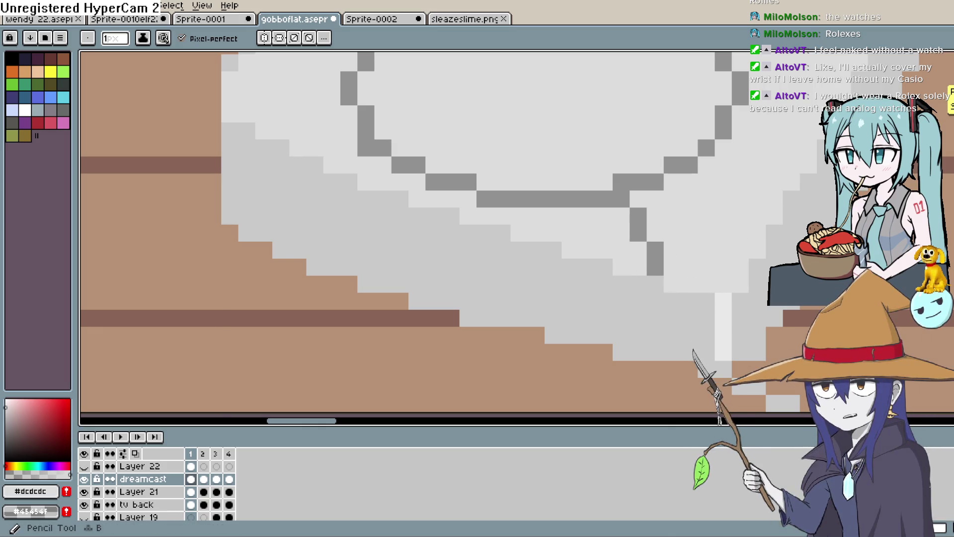
# Step: Set a 1px Eraser, then paint the light column near the tail mid grey
pyautogui.click(947, 106)
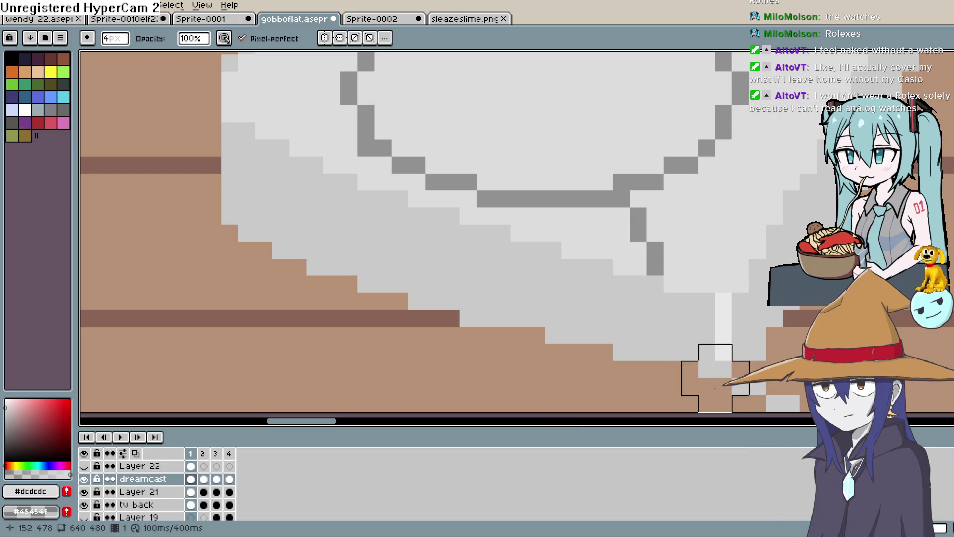
pyautogui.press('-')
pyautogui.press('-')
pyautogui.press('-')
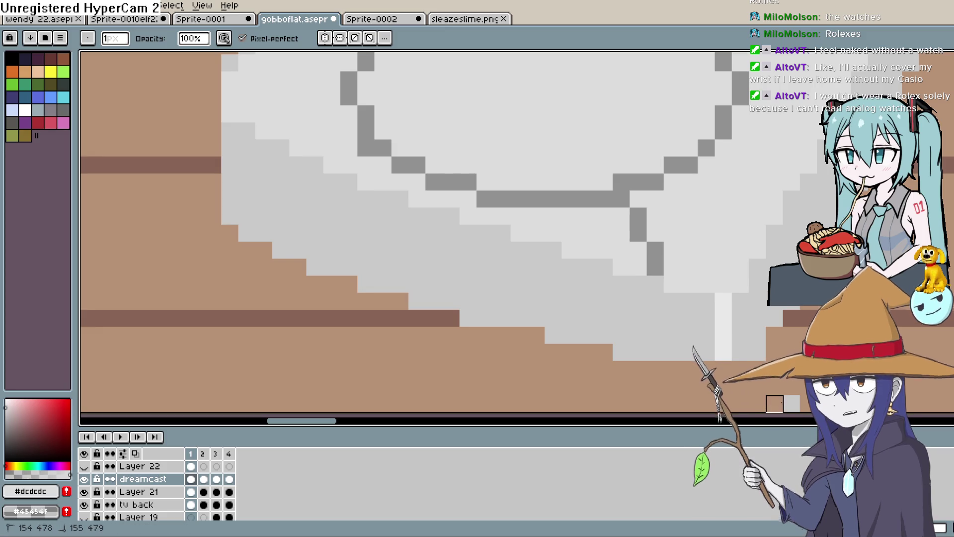
pyautogui.press('i')
pyautogui.click(754, 310)
pyautogui.press('b')
pyautogui.moveTo(723, 301); pyautogui.dragTo(723, 353)
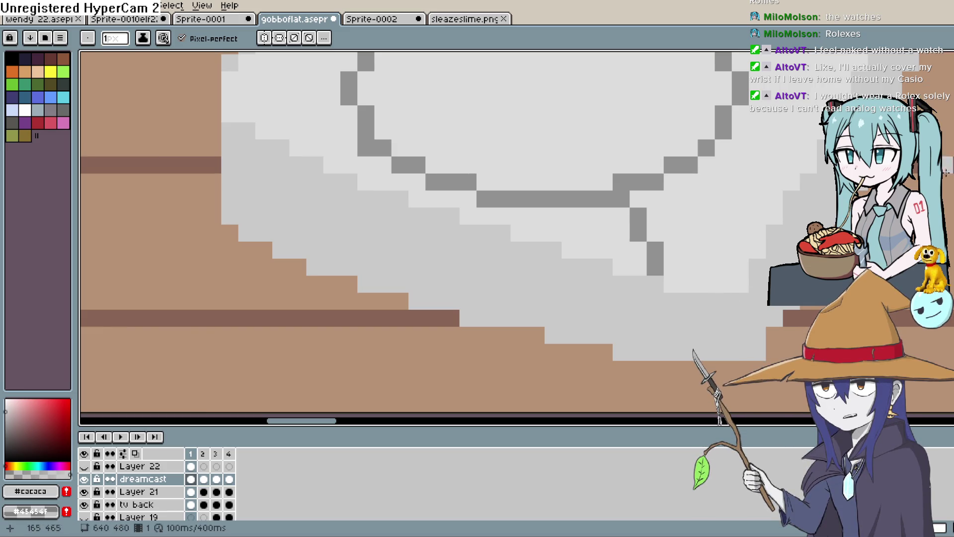
# Step: Paint light grey #dcdcdc pixels beside the bubble's tail
pyautogui.press('i')
pyautogui.click(725, 264)
pyautogui.press('b')
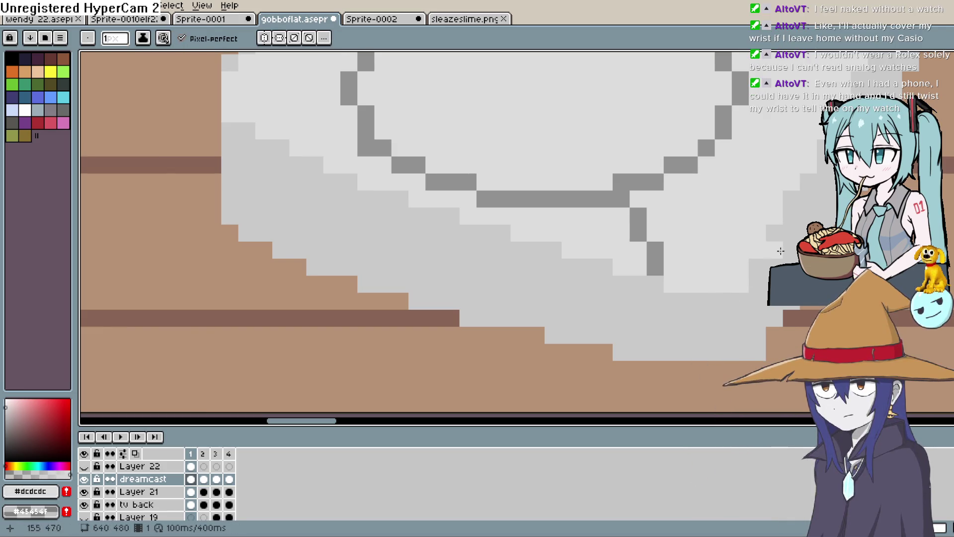
pyautogui.moveTo(734, 305); pyautogui.dragTo(737, 311)
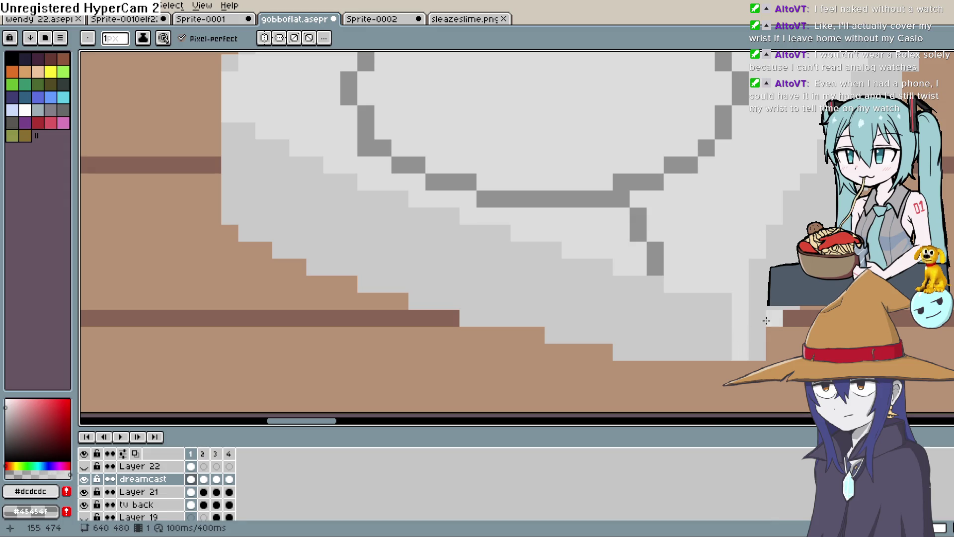
pyautogui.press('b')
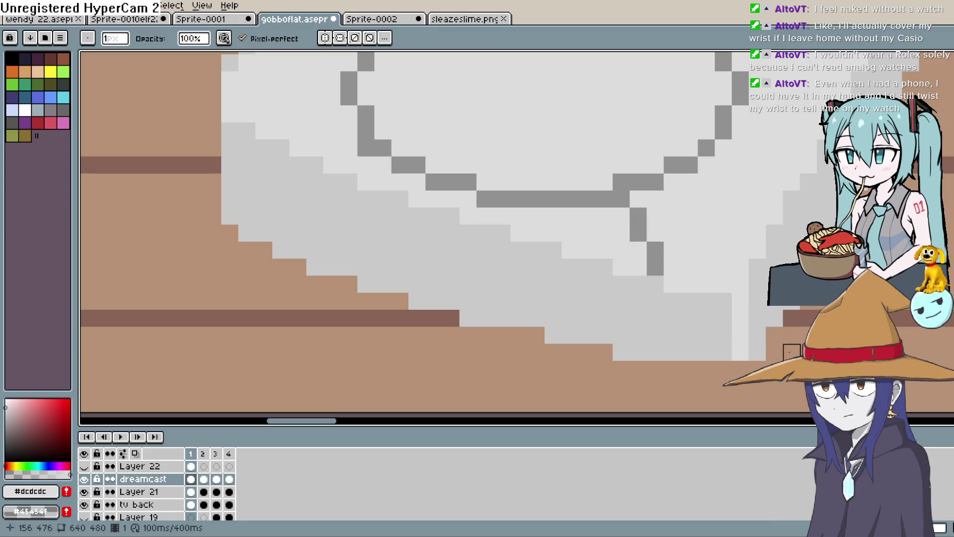
pyautogui.scroll(-4, 778, 299)
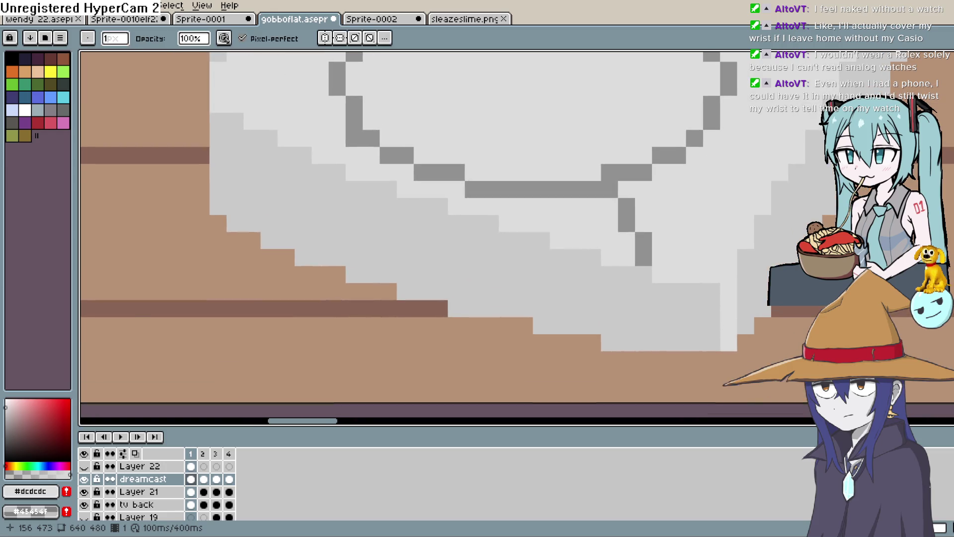
pyautogui.scroll(-1, 756, 304)
pyautogui.scroll(3, 741, 273)
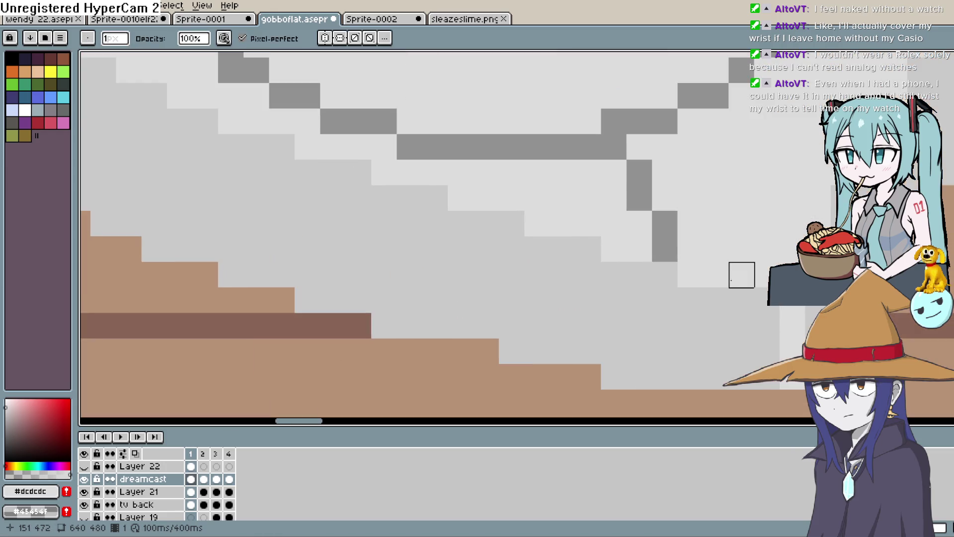
# Step: Bring the bubble's lower-left shading into view and repaint part of the grey step light grey
pyautogui.press('h')
pyautogui.scroll(1, 728, 300)
pyautogui.moveTo(614, 292); pyautogui.dragTo(638, 293)
pyautogui.moveTo(281, 143); pyautogui.dragTo(229, 116)
pyautogui.press('alt')
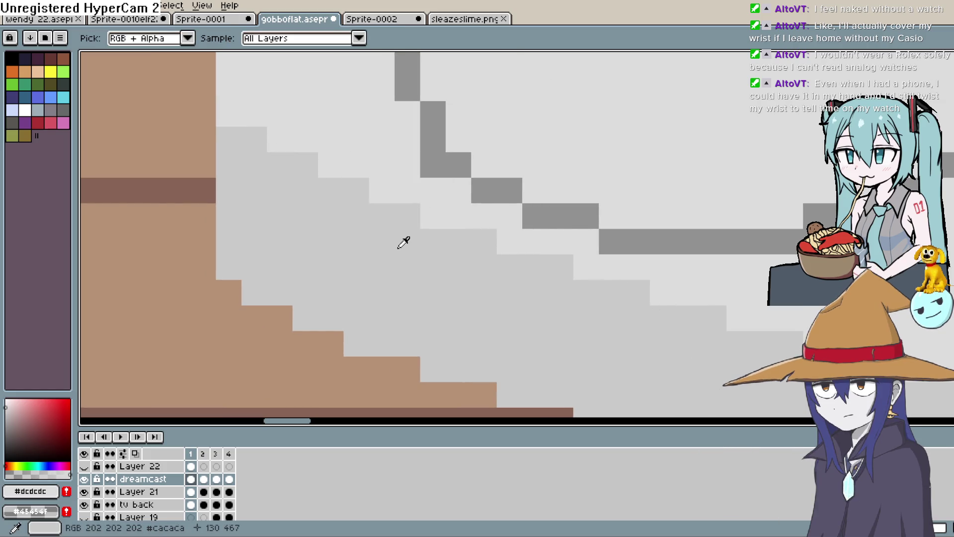
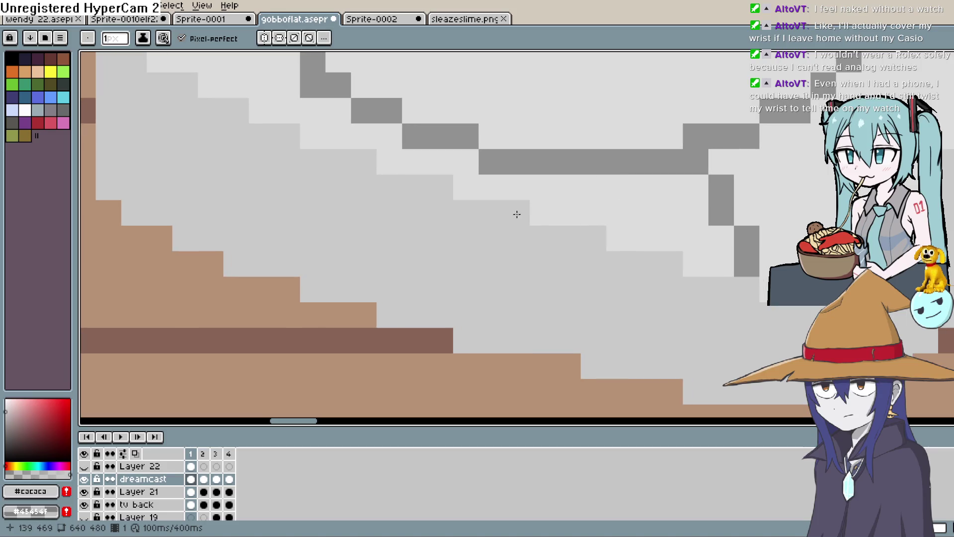
# Step: Eyedrop light grey #dcdcdc and add four pixels along the right-side shading staircase
pyautogui.keyDown('alt'); pyautogui.click(631, 142); pyautogui.keyUp('alt')
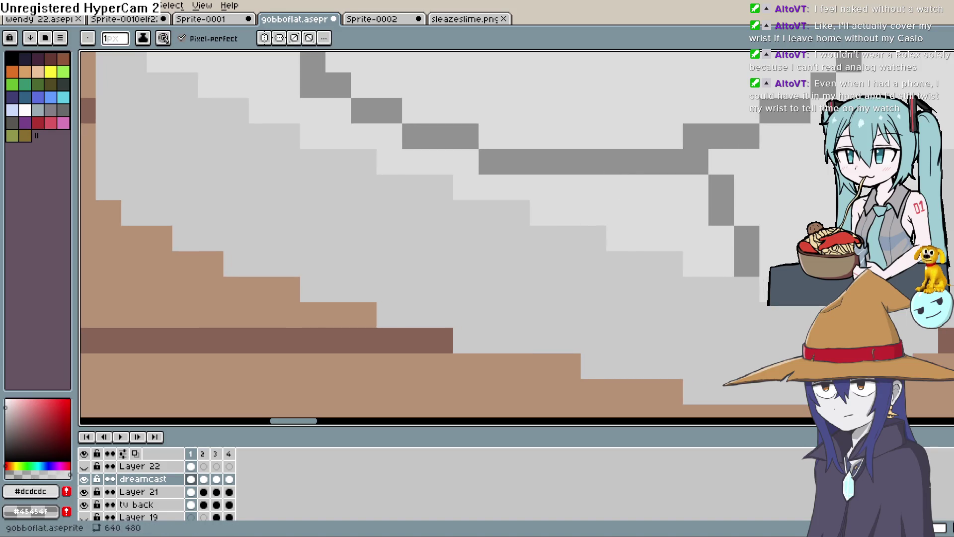
pyautogui.click(525, 214)
pyautogui.click(594, 238)
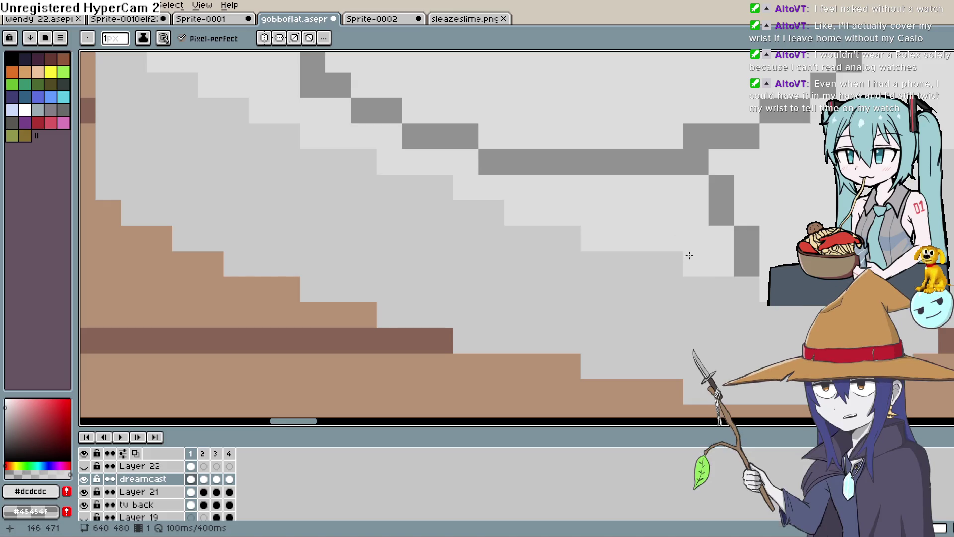
pyautogui.click(671, 263)
pyautogui.click(745, 292)
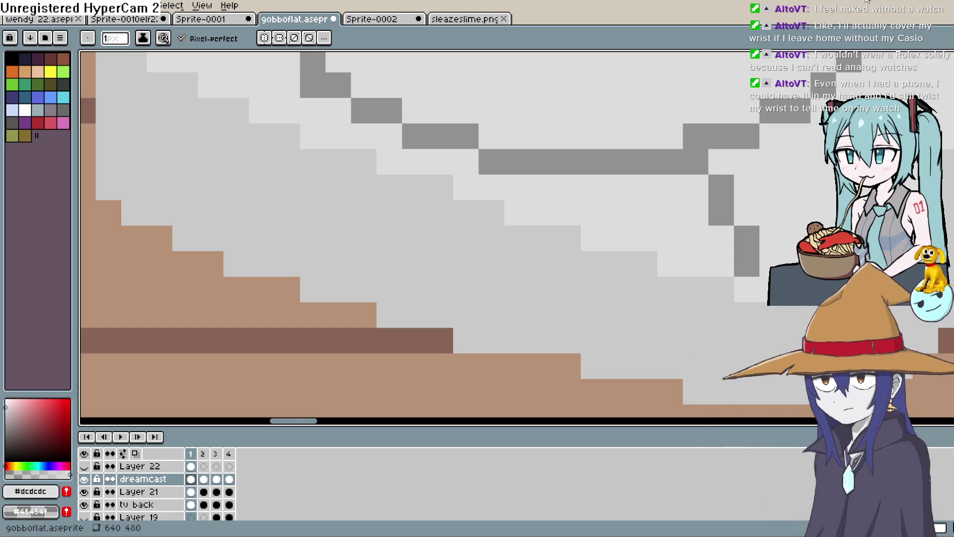
# Step: Eyedrop mid grey #cacaca and extend the console's underside left along its lower edge
pyautogui.scroll(-2, 645, 241)
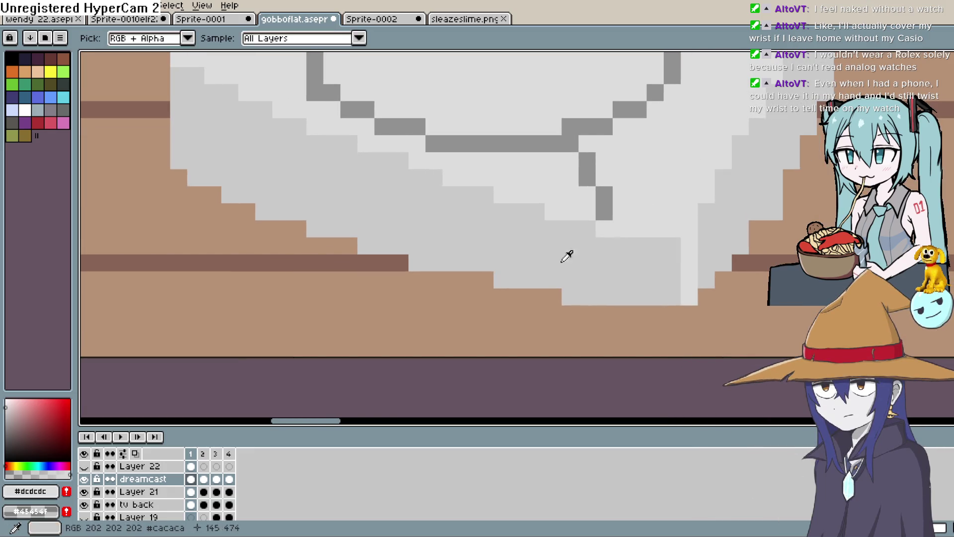
pyautogui.keyDown('alt'); pyautogui.click(505, 273); pyautogui.keyUp('alt')
pyautogui.moveTo(473, 280)
pyautogui.mouseDown()
pyautogui.moveTo(447, 280)
pyautogui.moveTo(465, 279)
pyautogui.mouseUp()
pyautogui.hotkey('ctrl', 'z')
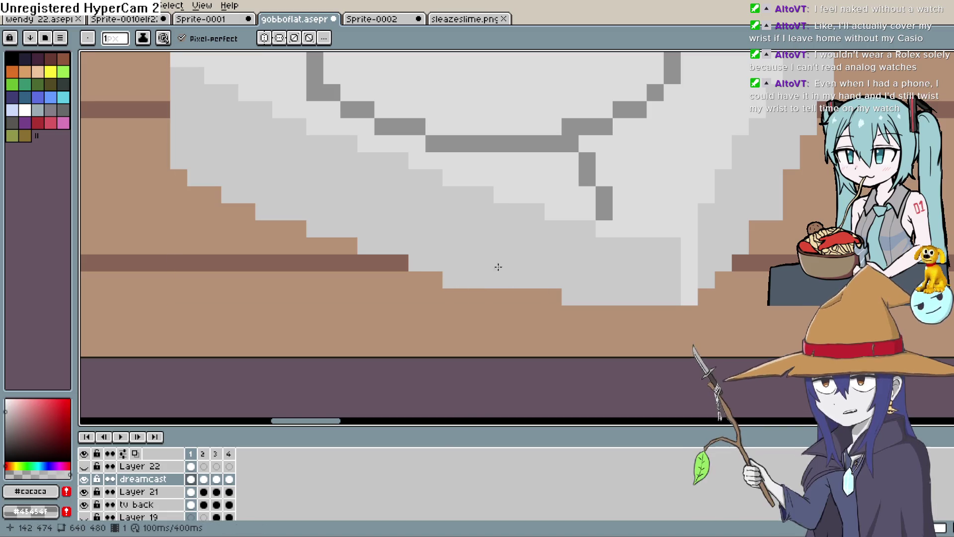
pyautogui.moveTo(552, 302); pyautogui.dragTo(520, 298)
# Step: Add a new mid-grey row beneath the console's bottom edge, redrawing it once
pyautogui.moveTo(651, 314)
pyautogui.mouseDown()
pyautogui.moveTo(673, 313)
pyautogui.moveTo(564, 313)
pyautogui.mouseUp()
pyautogui.hotkey('ctrl', 'z')
pyautogui.moveTo(676, 313); pyautogui.dragTo(582, 313)
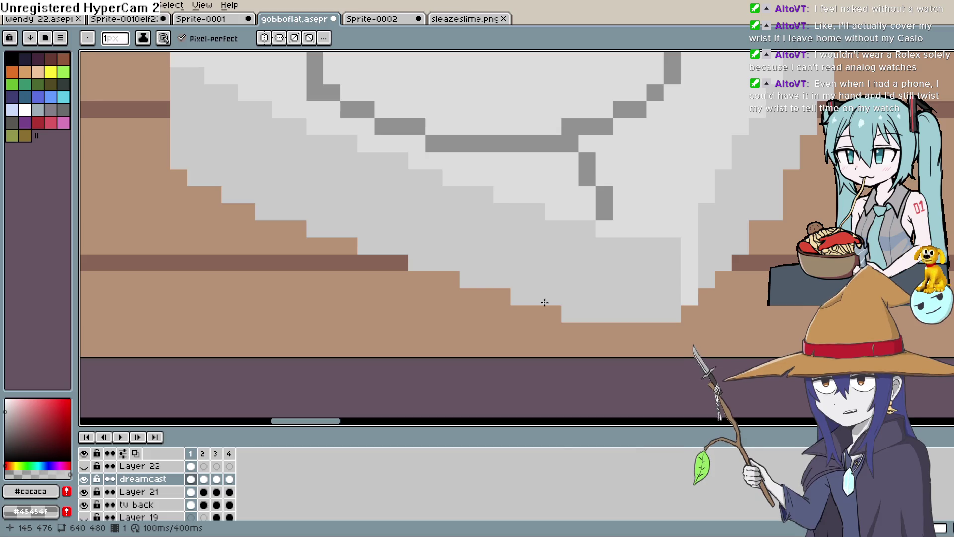
pyautogui.scroll(2, 505, 315)
pyautogui.hscroll(-3, 505, 315)
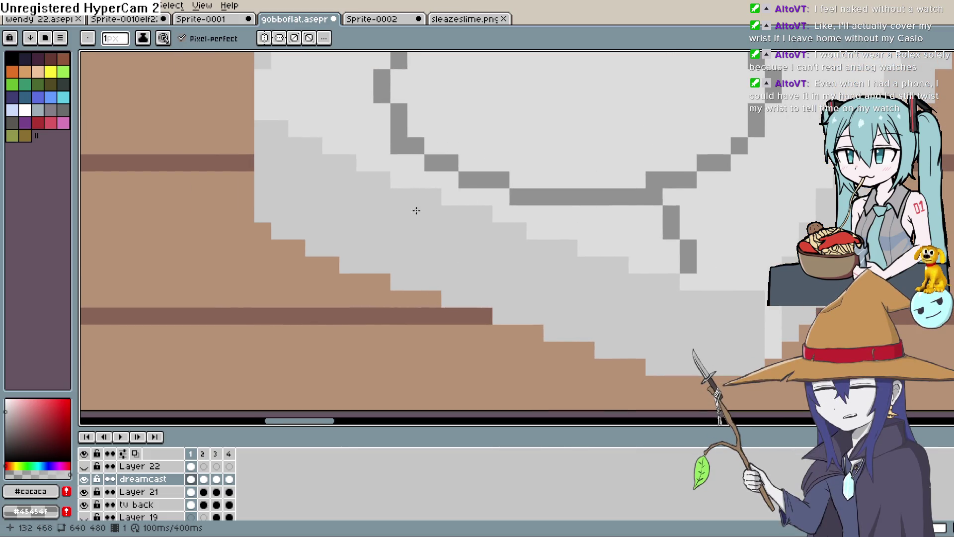
pyautogui.scroll(-3, 601, 251)
pyautogui.scroll(-1, 722, 243)
pyautogui.moveTo(720, 252); pyautogui.dragTo(594, 279)
# Step: Eyedrop the light grey #dcdcdc from the console's top as the drawing colour
pyautogui.keyDown('alt'); pyautogui.click(571, 273); pyautogui.keyUp('alt')
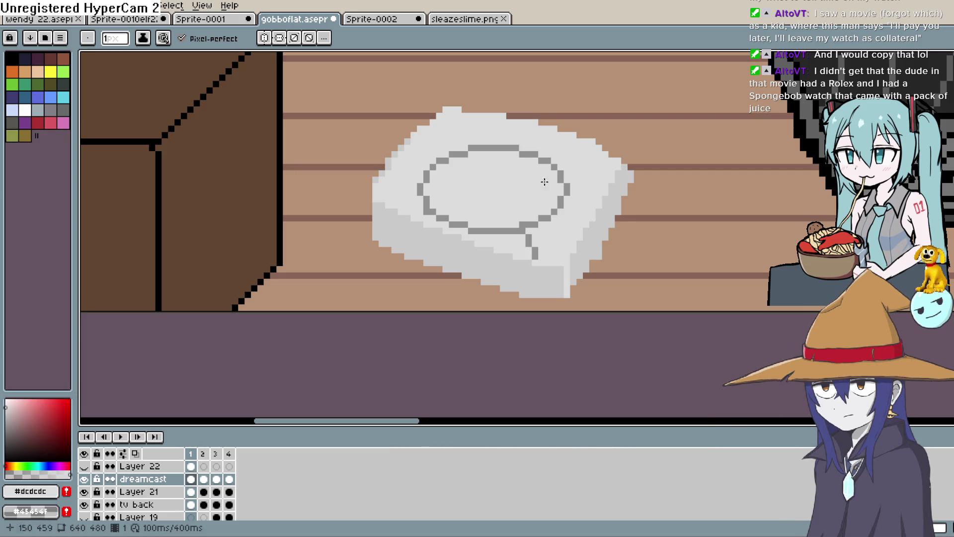
# Step: Try a light grey line up the console's upper-left edge, then undo it
pyautogui.moveTo(518, 232); pyautogui.dragTo(481, 220)
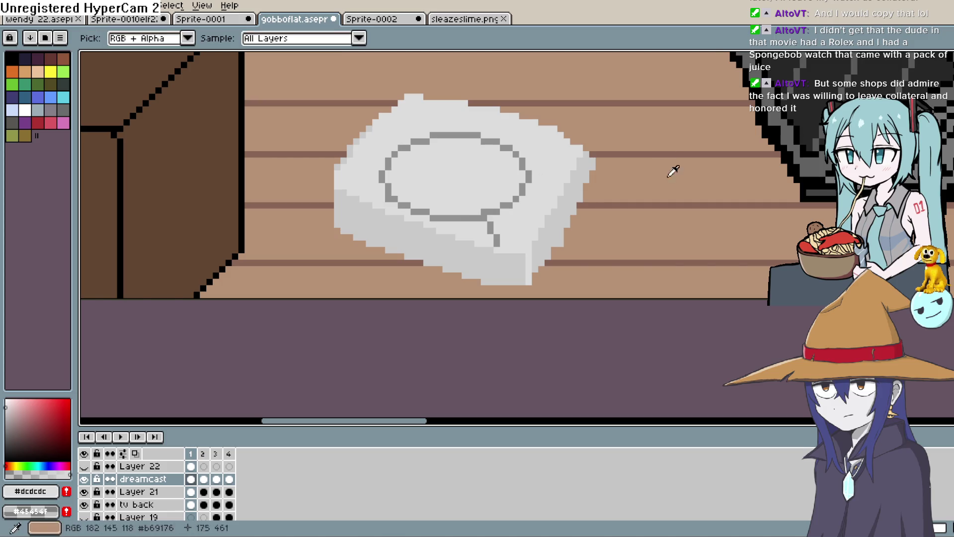
pyautogui.moveTo(639, 179); pyautogui.dragTo(616, 195)
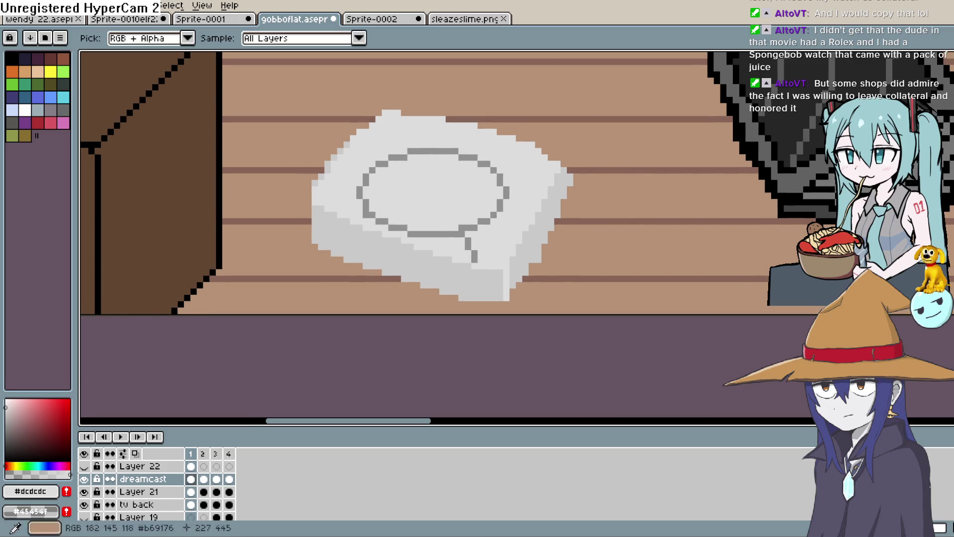
pyautogui.press('b')
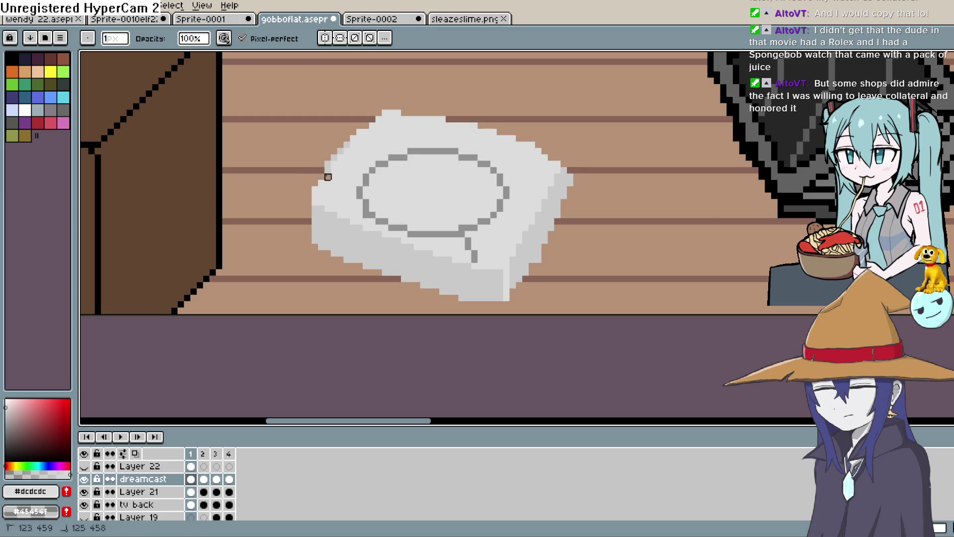
pyautogui.click(315, 196)
pyautogui.moveTo(332, 190)
pyautogui.mouseDown()
pyautogui.moveTo(346, 154)
pyautogui.moveTo(389, 128)
pyautogui.mouseUp()
pyautogui.hotkey('ctrl', 'z')
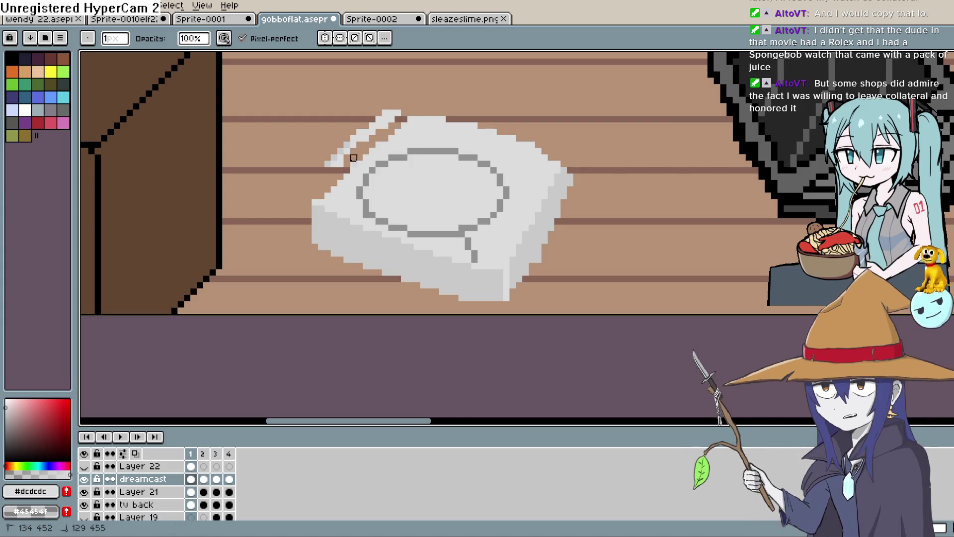
pyautogui.hotkey('ctrl', 'z')
pyautogui.hotkey('ctrl', 'z')
pyautogui.hotkey('ctrl', 'z')
pyautogui.hotkey('ctrl', 'z')
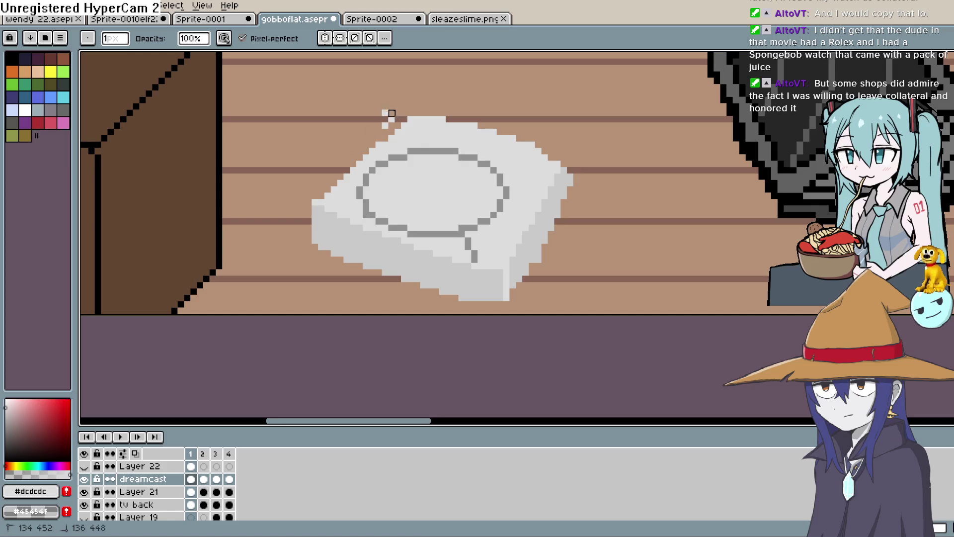
# Step: Centre the console in the view and zoom in closer
pyautogui.moveTo(590, 177)
pyautogui.mouseDown()
pyautogui.moveTo(581, 179)
pyautogui.moveTo(633, 130)
pyautogui.mouseUp()
pyautogui.scroll(1, 348, 155)
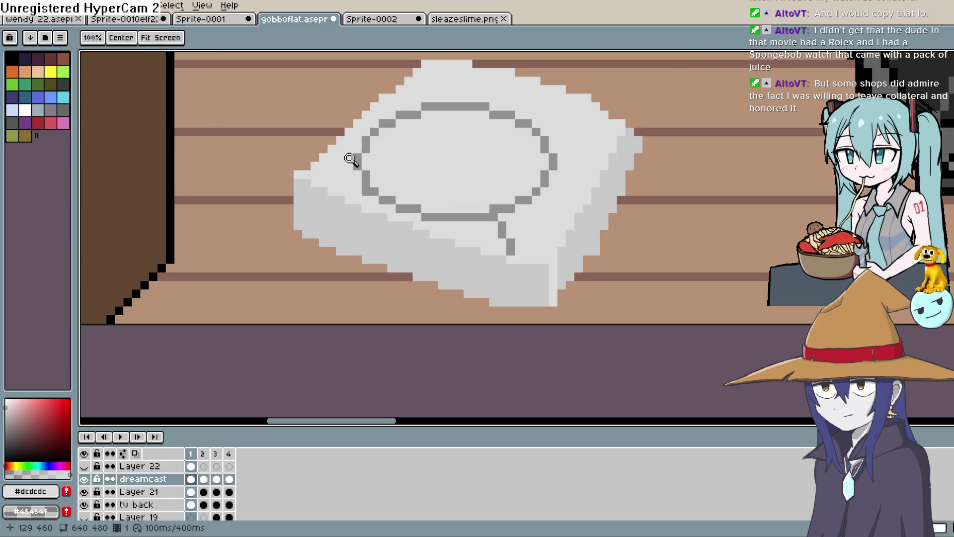
pyautogui.press('i')
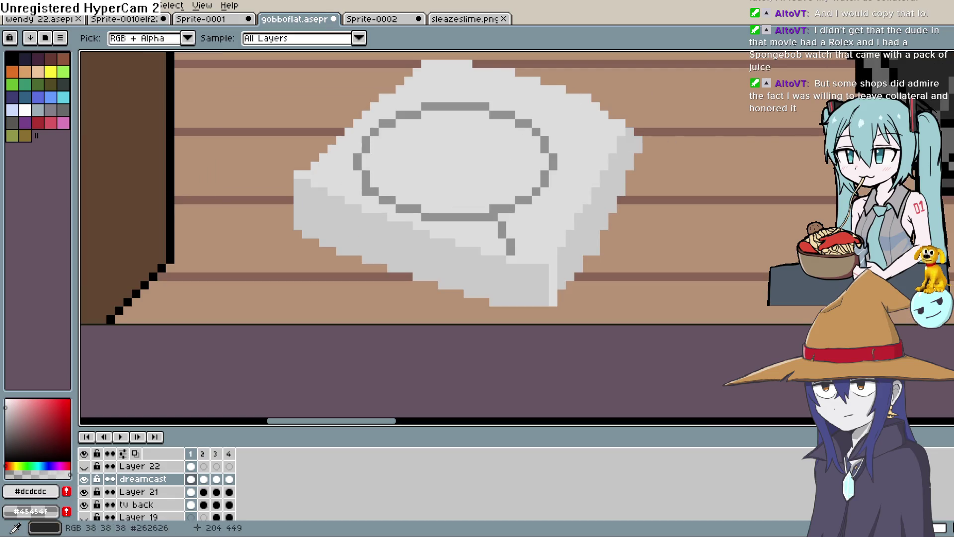
pyautogui.press('b')
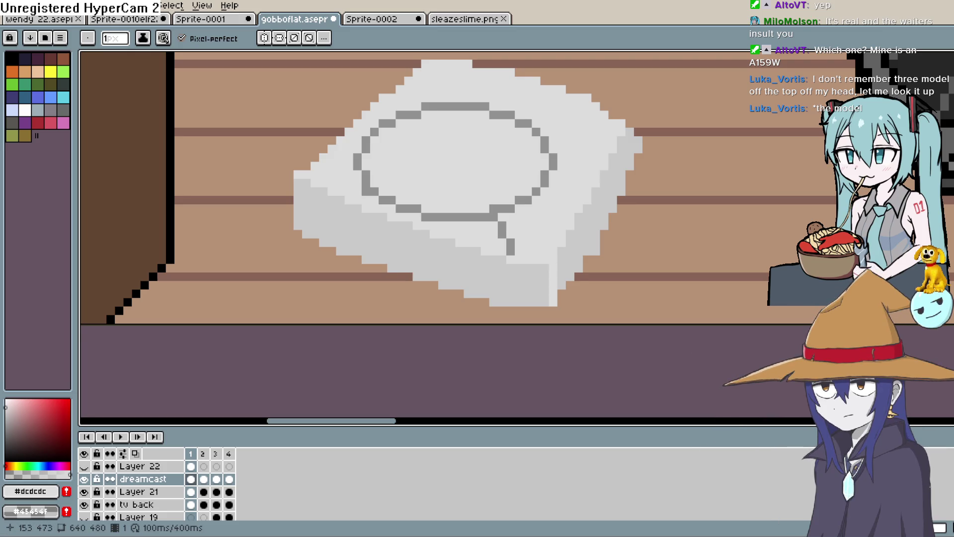
# Step: Undo the last stroke and repaint the front-corner strip in the side's mid grey
pyautogui.hotkey('ctrl', 'z')
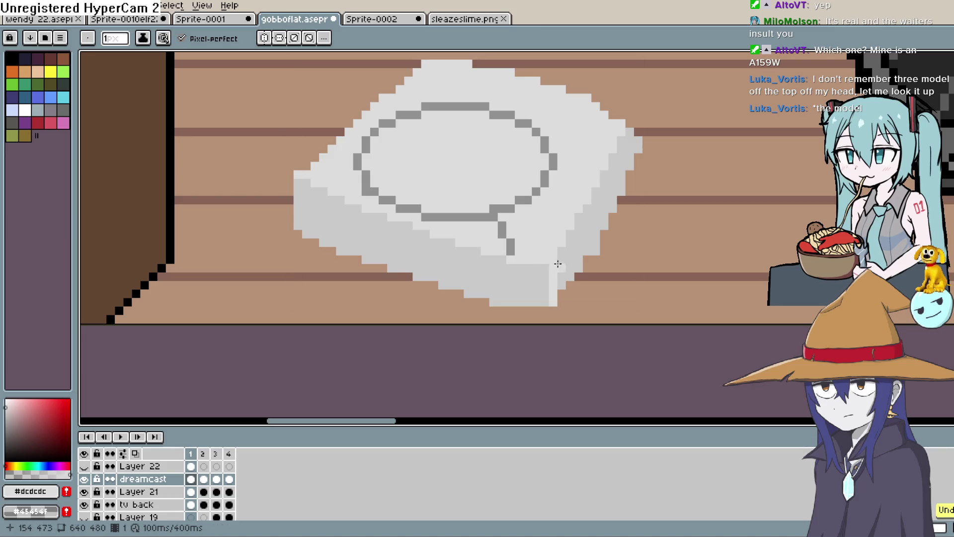
pyautogui.press('i')
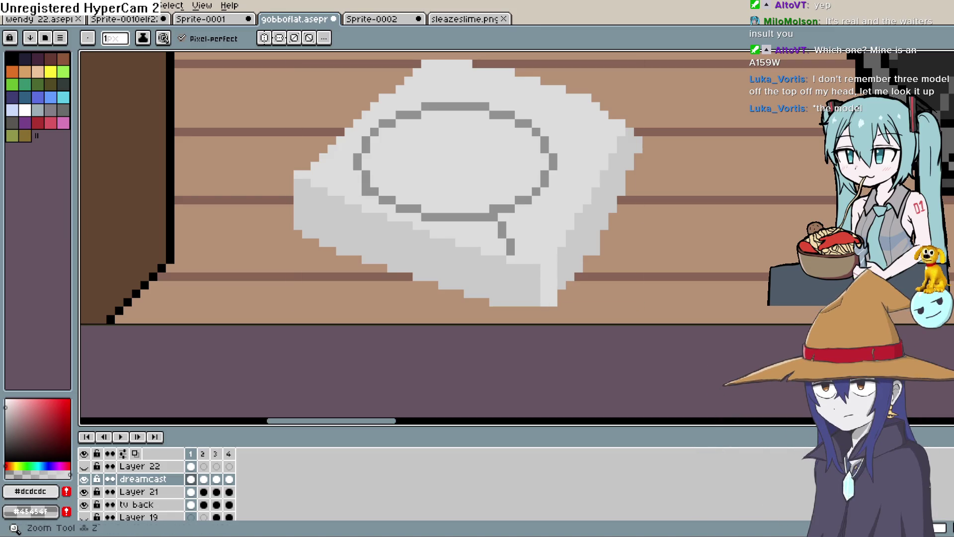
pyautogui.click(569, 258)
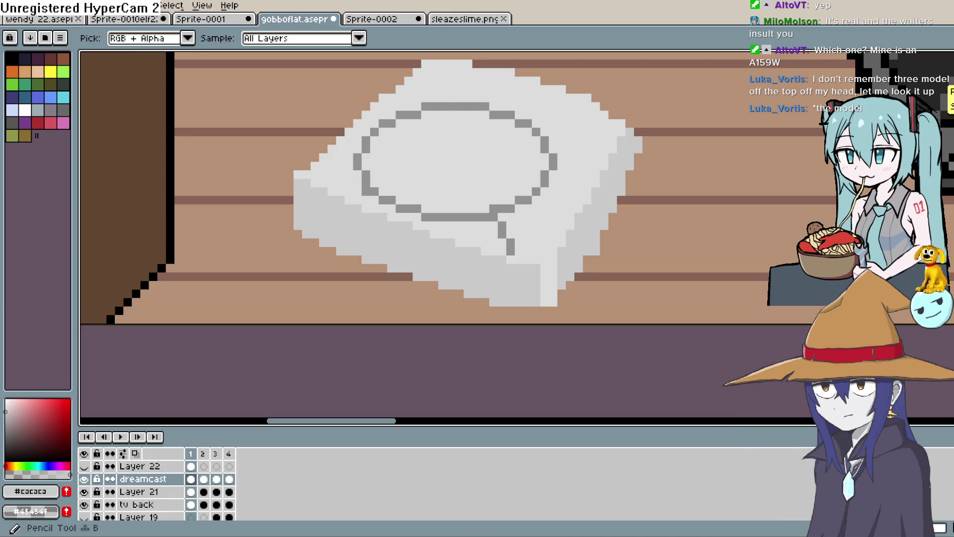
pyautogui.press('b')
pyautogui.moveTo(557, 261); pyautogui.dragTo(553, 294)
pyautogui.click(553, 303)
# Step: Erase the console's bottom-right corner pixel and widen its right edge with a pencil stroke
pyautogui.press('e')
pyautogui.click(553, 297)
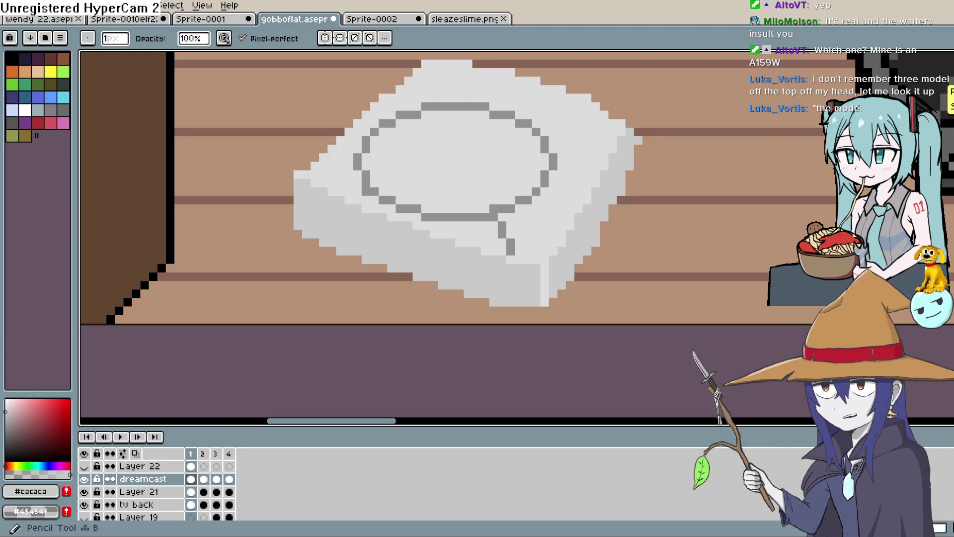
pyautogui.press('b')
pyautogui.scroll(-3, 572, 187)
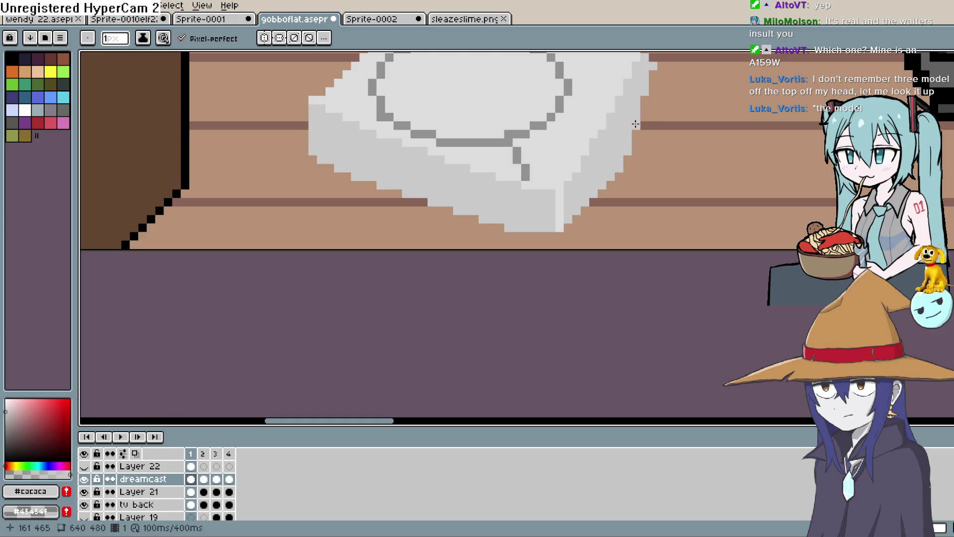
pyautogui.moveTo(642, 104)
pyautogui.mouseDown()
pyautogui.moveTo(614, 160)
pyautogui.moveTo(616, 183)
pyautogui.mouseUp()
pyautogui.moveTo(625, 119)
pyautogui.mouseDown()
pyautogui.moveTo(624, 155)
pyautogui.moveTo(632, 134)
pyautogui.moveTo(631, 116)
pyautogui.moveTo(618, 199)
pyautogui.mouseUp()
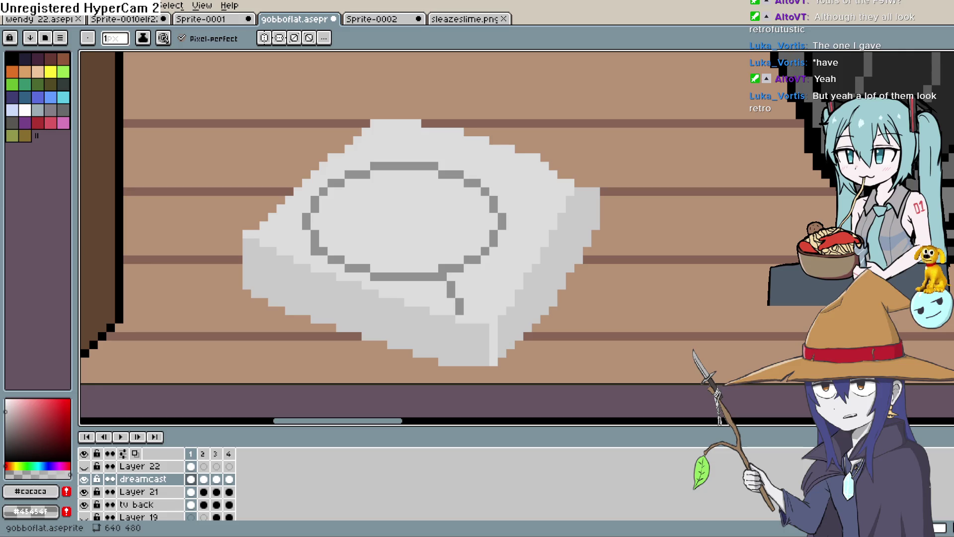
# Step: Eyedrop the lid outline's dark grey and draw a steep diagonal toward the console's left edge
pyautogui.press('i')
pyautogui.click(315, 205)
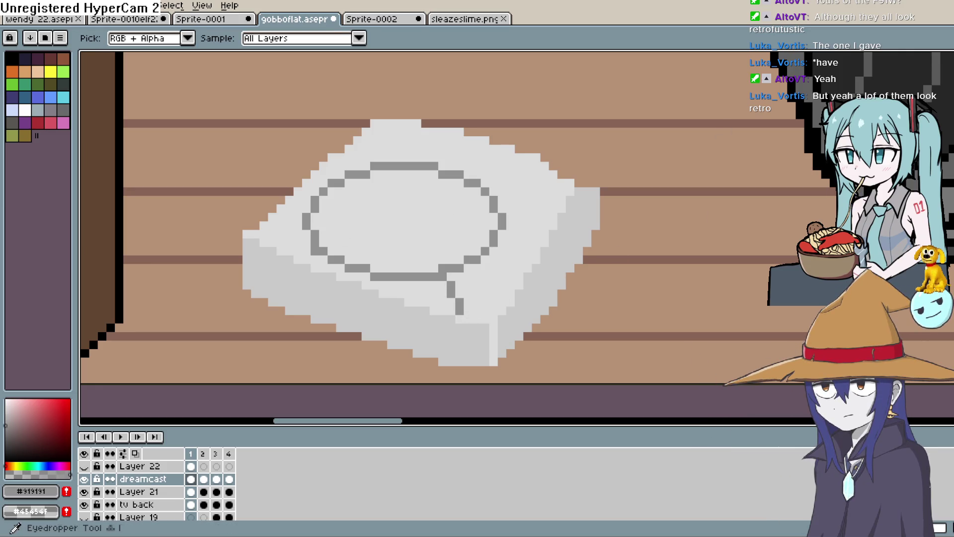
pyautogui.press('b')
pyautogui.click(267, 241)
pyautogui.keyDown('shift'); pyautogui.click(292, 233); pyautogui.keyUp('shift')
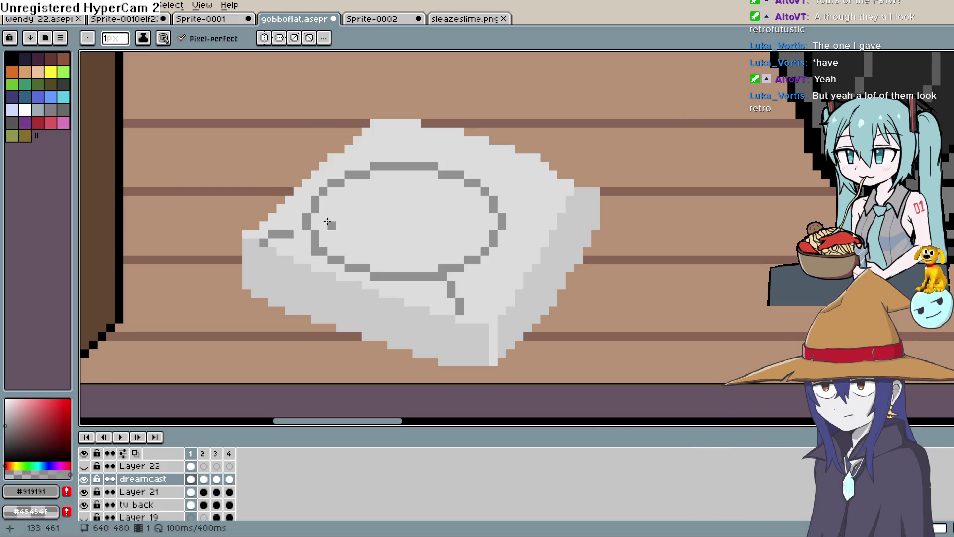
pyautogui.hotkey('ctrl', 'z')
pyautogui.keyDown('shift'); pyautogui.click(298, 225); pyautogui.keyUp('shift')
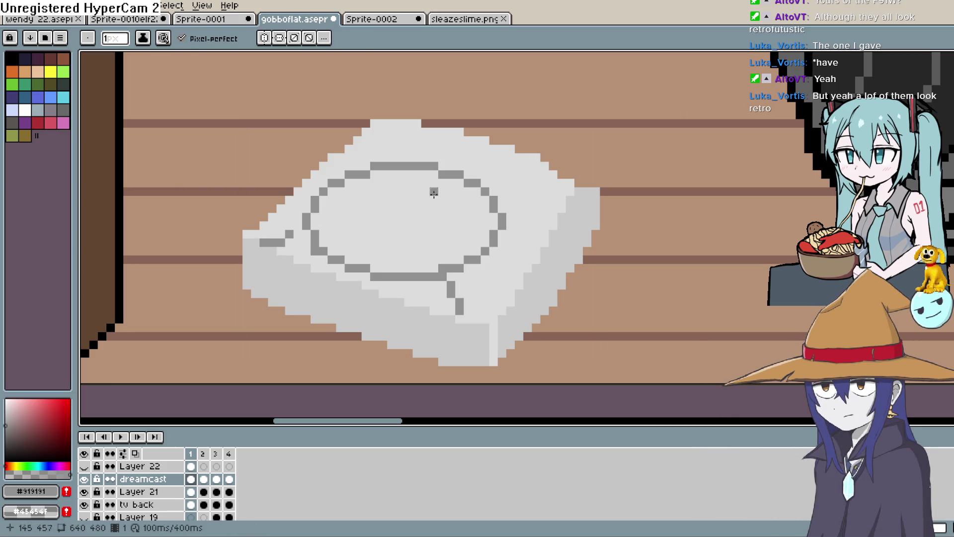